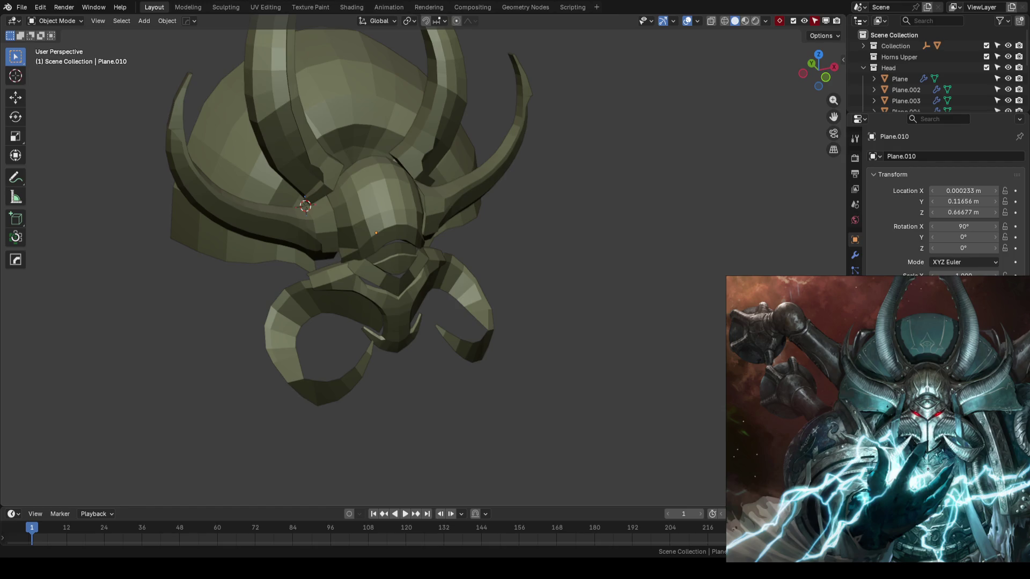
Save, then take the cheek curl Plane.006 into Edit Mode with vertex selection cleared
{"action": "key", "text": "ctrl+s"}
{"action": "mouse_move", "coordinate": [607, 317]}
{"action": "middle_mouse_down"}
{"action": "mouse_move", "coordinate": [424, 295]}
{"action": "mouse_move", "coordinate": [481, 303]}
{"action": "middle_mouse_up"}
{"action": "left_click", "coordinate": [480, 303]}
{"action": "key", "text": "Tab"}
{"action": "scroll", "coordinate": [549, 297], "scroll_direction": "up", "scroll_amount": 2}
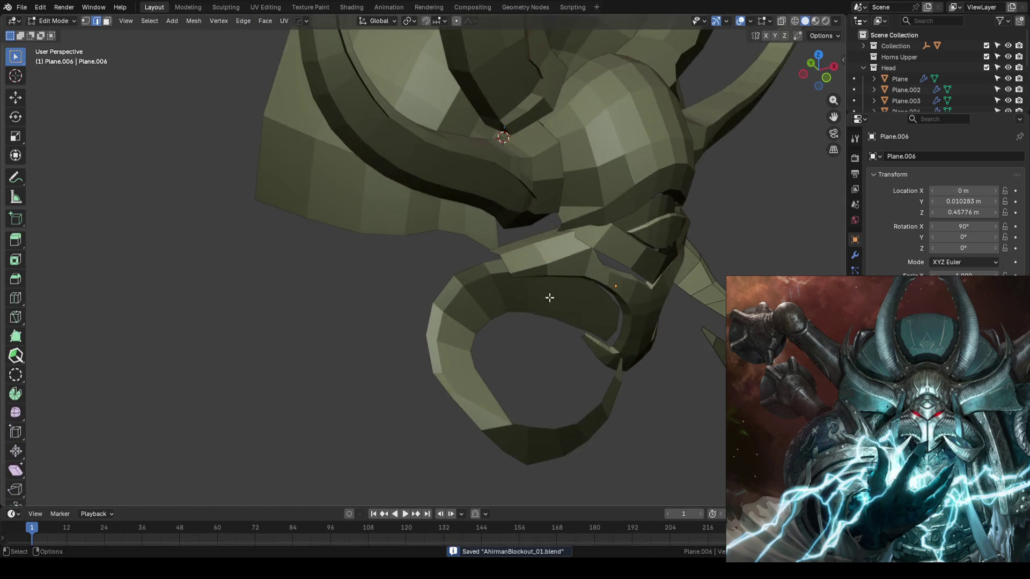
{"action": "mouse_move", "coordinate": [549, 298]}
{"action": "middle_mouse_down"}
{"action": "mouse_move", "coordinate": [543, 263]}
{"action": "mouse_move", "coordinate": [435, 297]}
{"action": "mouse_move", "coordinate": [513, 299]}
{"action": "middle_mouse_up"}
{"action": "key", "text": "a"}
{"action": "key", "text": "alt+a"}
{"action": "key", "text": "1"}
Push the curl's outer-edge vertices out along Y and raise them along Z so it flares wider and taller
{"action": "left_click", "coordinate": [506, 302]}
{"action": "key", "text": "shift+space"}
{"action": "left_click", "coordinate": [560, 299]}
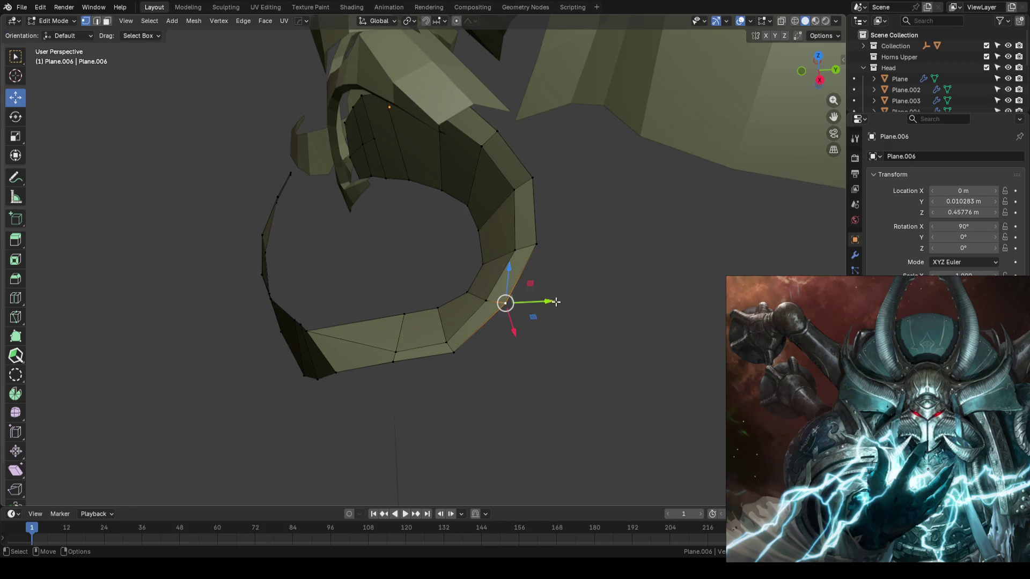
{"action": "left_click_drag", "start_coordinate": [552, 300], "coordinate": [550, 301]}
{"action": "left_click", "coordinate": [454, 353]}
{"action": "left_click_drag", "start_coordinate": [496, 353], "coordinate": [506, 354]}
{"action": "mouse_move", "coordinate": [505, 354]}
{"action": "middle_mouse_down"}
{"action": "mouse_move", "coordinate": [501, 292]}
{"action": "mouse_move", "coordinate": [435, 326]}
{"action": "mouse_move", "coordinate": [542, 324]}
{"action": "mouse_move", "coordinate": [540, 276]}
{"action": "mouse_move", "coordinate": [545, 305]}
{"action": "middle_mouse_up"}
{"action": "middle_click_drag", "start_coordinate": [568, 237], "coordinate": [499, 272]}
{"action": "mouse_move", "coordinate": [493, 270]}
{"action": "left_mouse_down"}
{"action": "mouse_move", "coordinate": [494, 281]}
{"action": "mouse_move", "coordinate": [499, 272]}
{"action": "left_mouse_up"}
{"action": "left_click", "coordinate": [554, 240]}
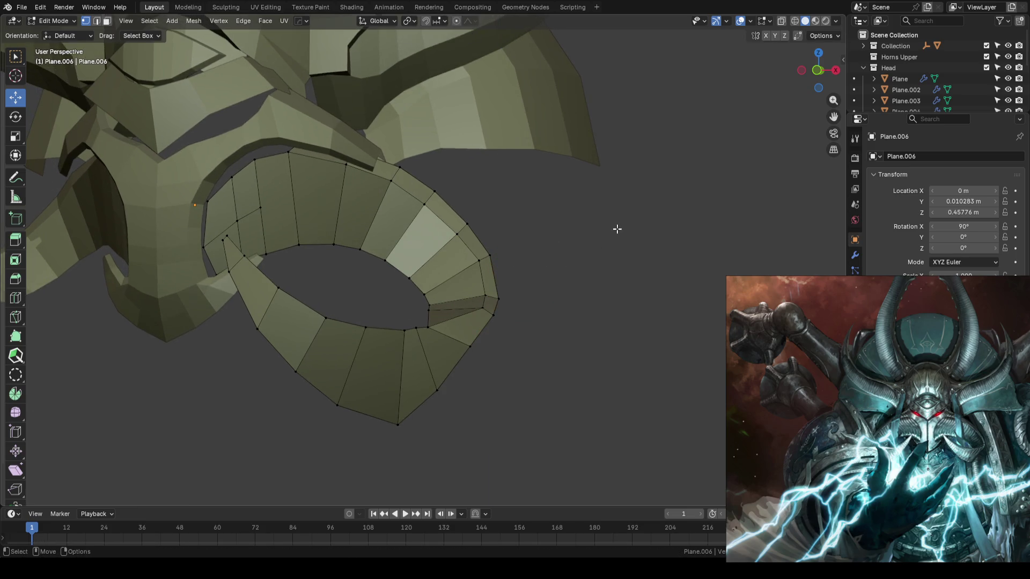
Back in Object Mode, compare the helmet with the concept art in front view and save
{"action": "key", "text": "Tab"}
{"action": "scroll", "coordinate": [604, 233], "scroll_direction": "down", "scroll_amount": 3}
{"action": "key", "text": "KP_1"}
{"action": "scroll", "coordinate": [652, 233], "scroll_direction": "down", "scroll_amount": 2}
{"action": "key", "text": "ctrl+s"}
{"action": "middle_click_drag", "start_coordinate": [379, 240], "coordinate": [526, 265], "text": "shift"}
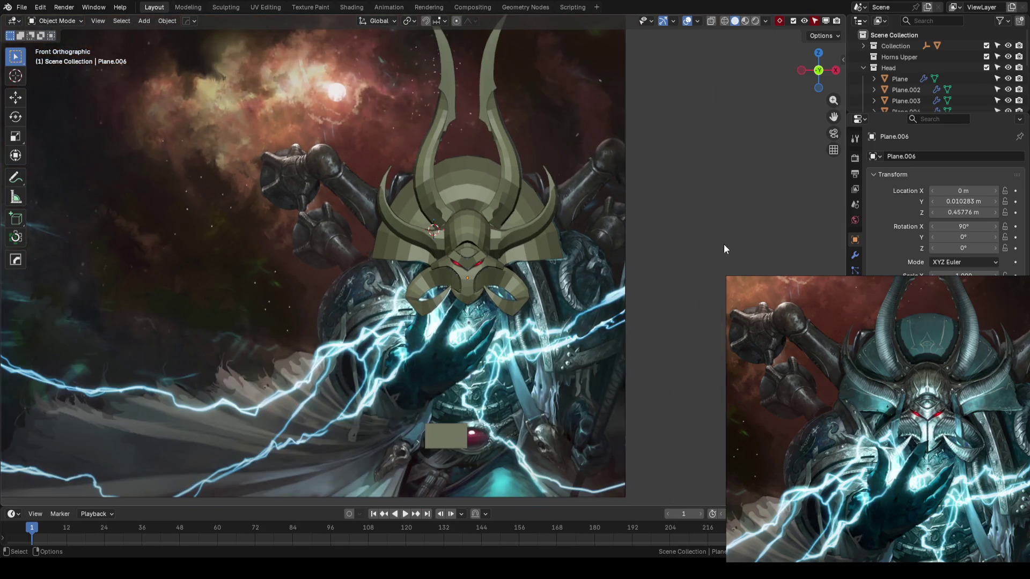
{"action": "key", "text": "ctrl+s"}
{"action": "mouse_move", "coordinate": [549, 261]}
{"action": "middle_mouse_down"}
{"action": "mouse_move", "coordinate": [466, 311]}
{"action": "mouse_move", "coordinate": [398, 288]}
{"action": "middle_mouse_up"}
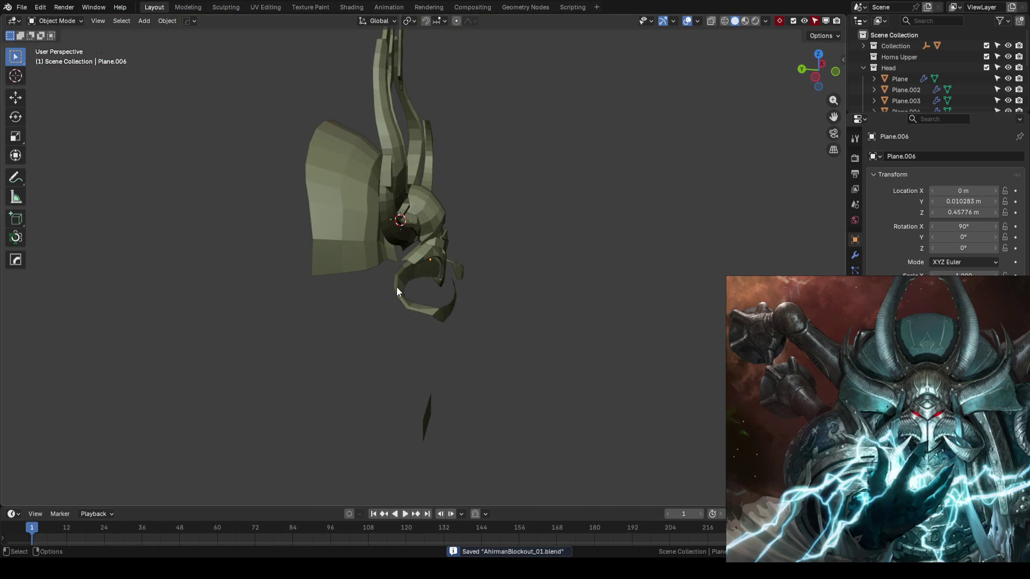
Zoom to the cheek curl, orbit the head and take the curl into Edit Mode
{"action": "left_click", "coordinate": [398, 288]}
{"action": "key", "text": "KP_Decimal"}
{"action": "left_click", "coordinate": [616, 283]}
{"action": "mouse_move", "coordinate": [599, 279]}
{"action": "middle_mouse_down"}
{"action": "mouse_move", "coordinate": [428, 292]}
{"action": "mouse_move", "coordinate": [462, 230]}
{"action": "middle_mouse_up"}
{"action": "left_click", "coordinate": [472, 269]}
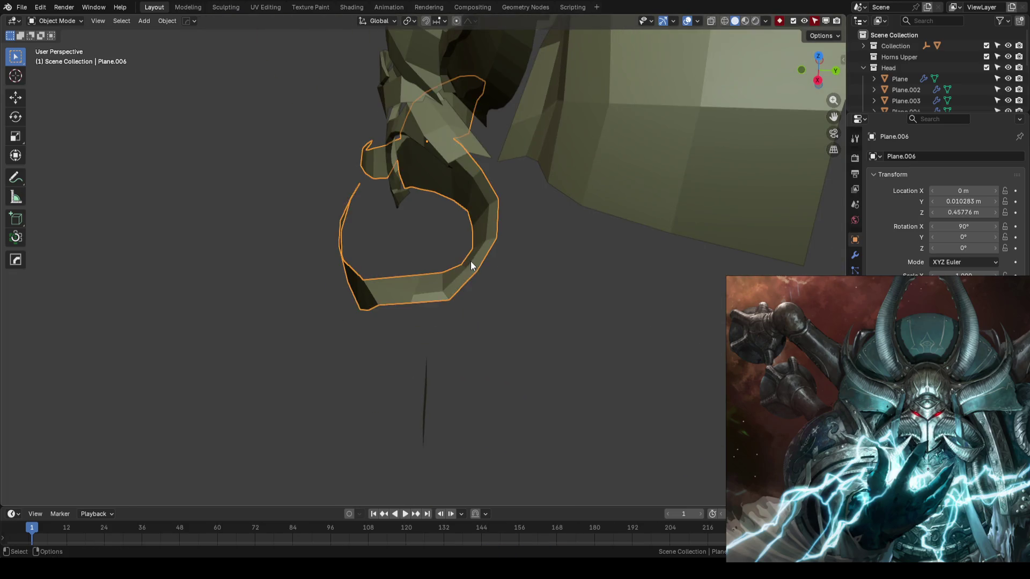
{"action": "key", "text": "Tab"}
{"action": "mouse_move", "coordinate": [525, 280]}
{"action": "middle_mouse_down"}
{"action": "mouse_move", "coordinate": [525, 294]}
{"action": "mouse_move", "coordinate": [543, 281]}
{"action": "middle_mouse_up"}
Move one curl vertex along Y, return to Object Mode and save
{"action": "left_click", "coordinate": [544, 268]}
{"action": "left_click_drag", "start_coordinate": [592, 273], "coordinate": [576, 270]}
{"action": "left_click", "coordinate": [576, 271]}
{"action": "mouse_move", "coordinate": [544, 266]}
{"action": "middle_mouse_down"}
{"action": "mouse_move", "coordinate": [370, 272]}
{"action": "mouse_move", "coordinate": [581, 281]}
{"action": "middle_mouse_up"}
{"action": "key", "text": "Tab"}
{"action": "key", "text": "alt+a"}
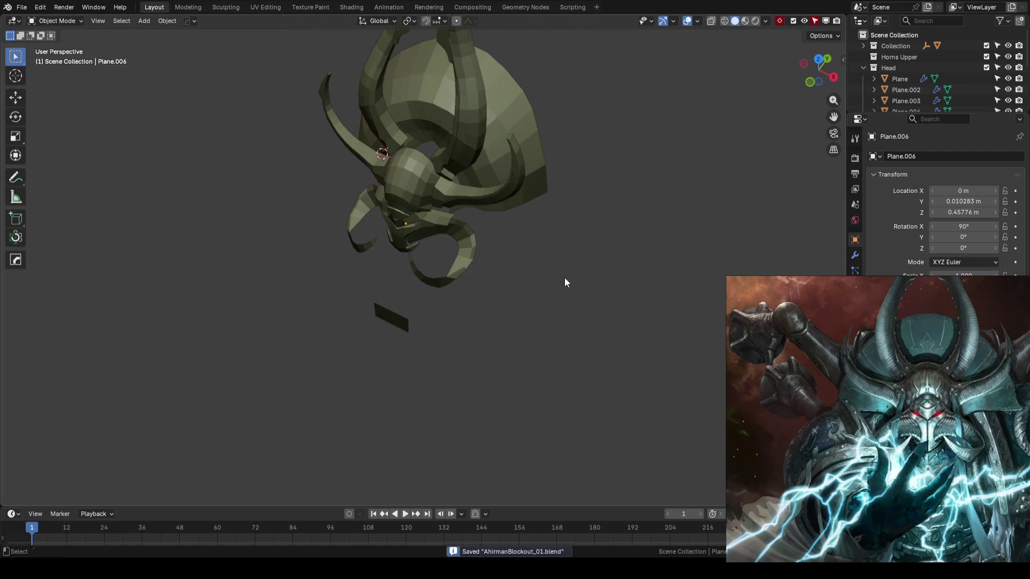
{"action": "key", "text": "ctrl+s"}
In front view, hide and reshow the Head collection to compare the helmet with the concept art
{"action": "key", "text": "KP_1"}
{"action": "mouse_move", "coordinate": [524, 285]}
{"action": "middle_mouse_down"}
{"action": "mouse_move", "coordinate": [488, 297]}
{"action": "mouse_move", "coordinate": [536, 279]}
{"action": "middle_mouse_up"}
{"action": "key", "text": "KP_1"}
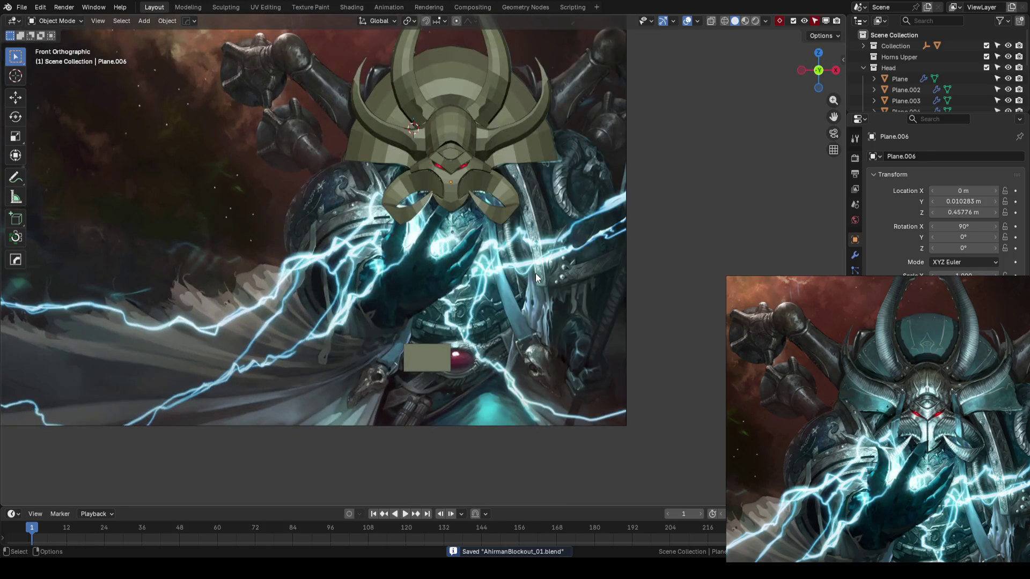
{"action": "scroll", "coordinate": [428, 286], "scroll_direction": "up", "scroll_amount": 2}
{"action": "scroll", "coordinate": [449, 267], "scroll_direction": "up", "scroll_amount": 2}
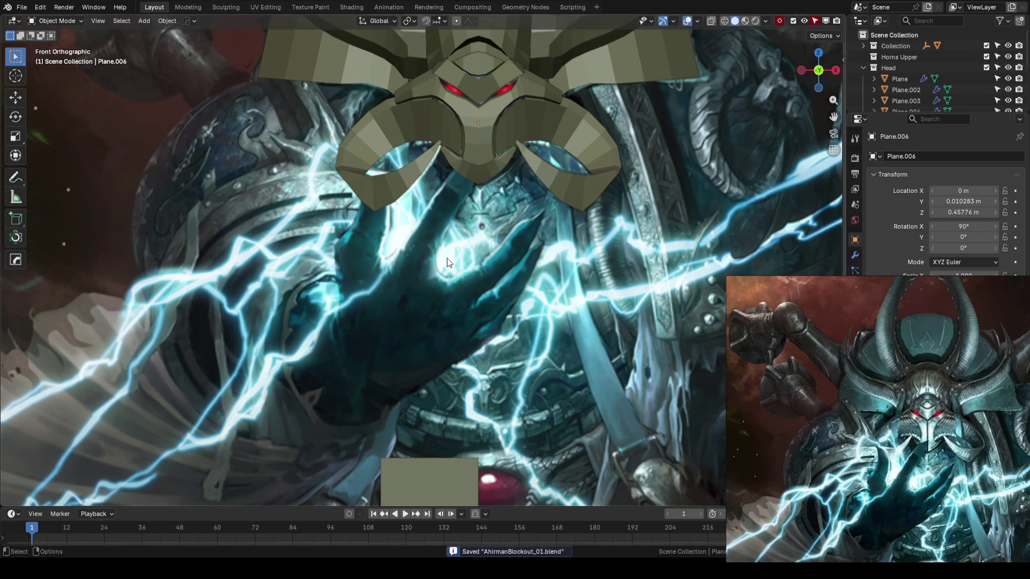
{"action": "scroll", "coordinate": [434, 304], "scroll_direction": "down", "scroll_amount": 2}
{"action": "key", "text": "KP_Subtract"}
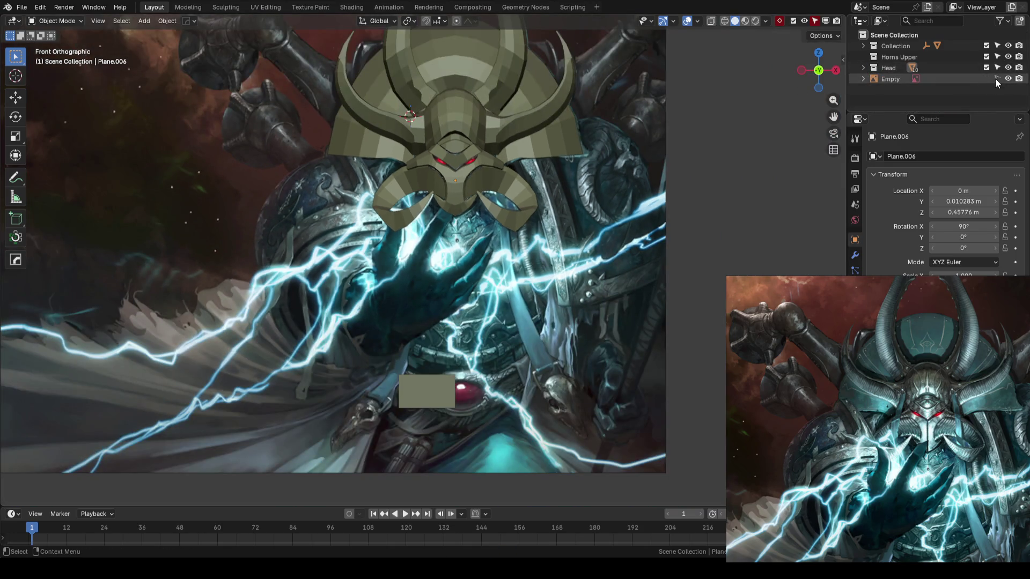
{"action": "left_click", "coordinate": [1009, 68]}
{"action": "scroll", "coordinate": [359, 238], "scroll_direction": "down", "scroll_amount": 1}
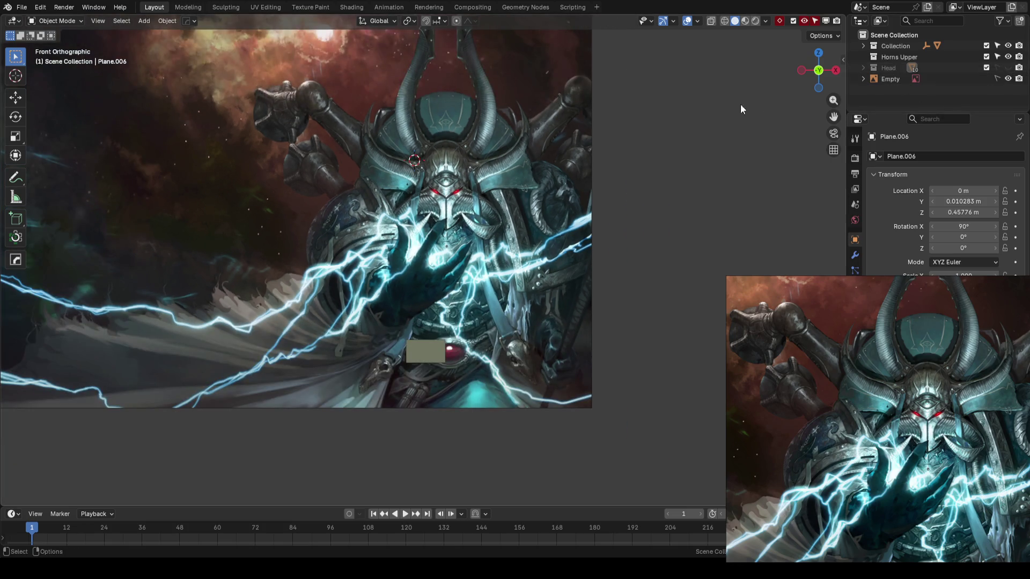
{"action": "left_click", "coordinate": [1008, 68]}
{"action": "scroll", "coordinate": [529, 155], "scroll_direction": "up", "scroll_amount": 2}
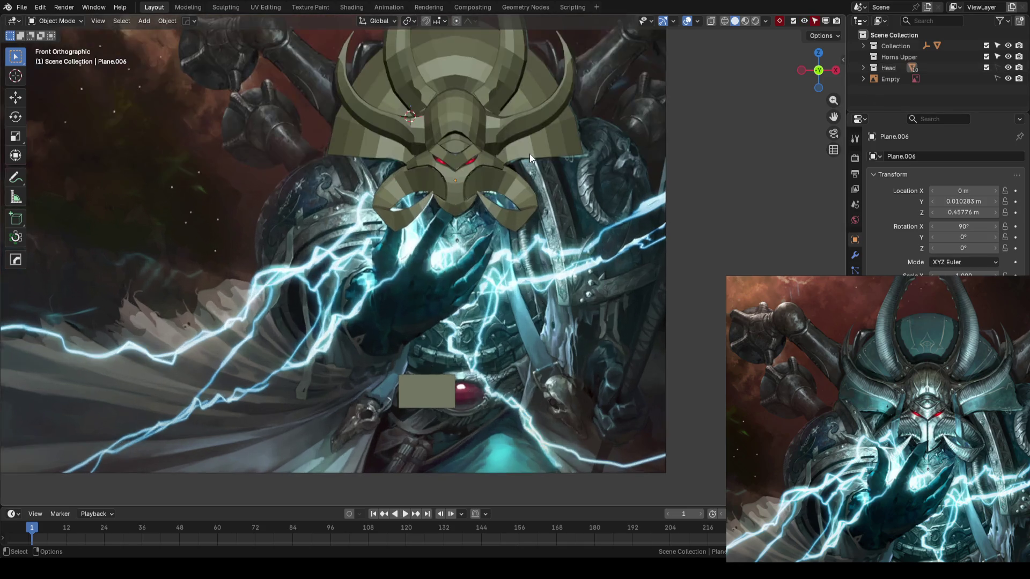
Toggle the helmet again, lay it over the art as a wireframe and enter Edit Mode
{"action": "middle_click_drag", "start_coordinate": [528, 154], "coordinate": [526, 178]}
{"action": "key", "text": "KP_1"}
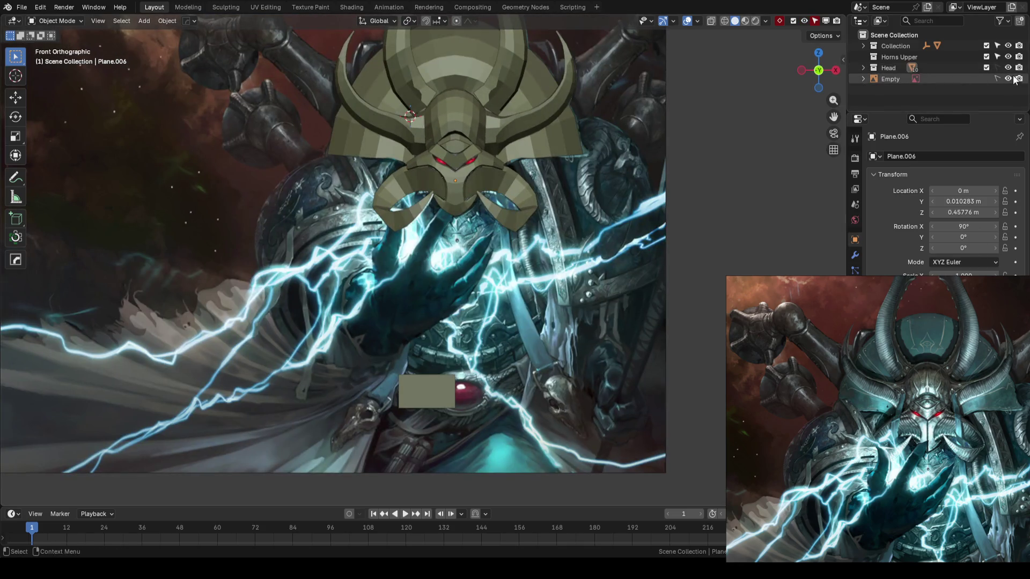
{"action": "left_click", "coordinate": [1008, 68]}
{"action": "scroll", "coordinate": [498, 242], "scroll_direction": "up", "scroll_amount": 3}
{"action": "left_click", "coordinate": [1009, 68]}
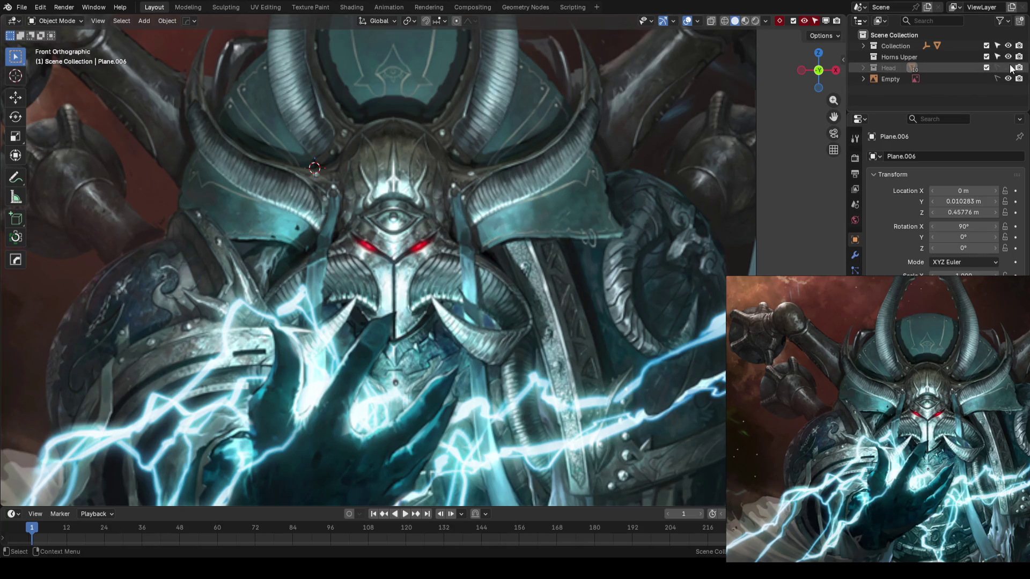
{"action": "scroll", "coordinate": [628, 212], "scroll_direction": "up", "scroll_amount": 2}
{"action": "key", "text": "shift+z"}
{"action": "key", "text": "Tab"}
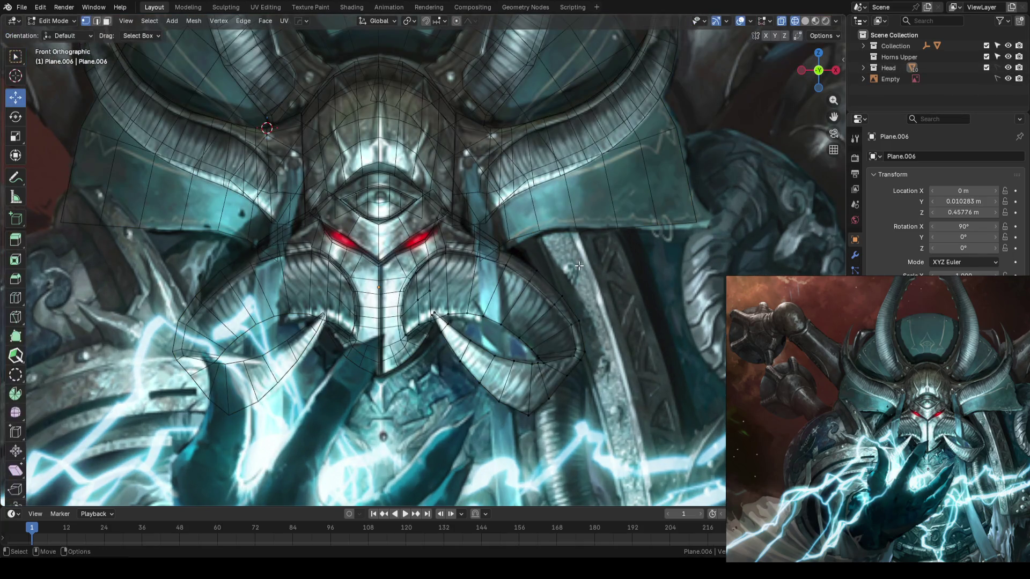
{"action": "scroll", "coordinate": [598, 261], "scroll_direction": "up", "scroll_amount": 2}
{"action": "scroll", "coordinate": [564, 233], "scroll_direction": "up", "scroll_amount": 1}
{"action": "scroll", "coordinate": [524, 201], "scroll_direction": "up", "scroll_amount": 1}
Move the right cheek curl's top vertex along Z and X so its outer edge follows the painted curl
{"action": "left_click", "coordinate": [454, 184]}
{"action": "scroll", "coordinate": [497, 173], "scroll_direction": "up", "scroll_amount": 1}
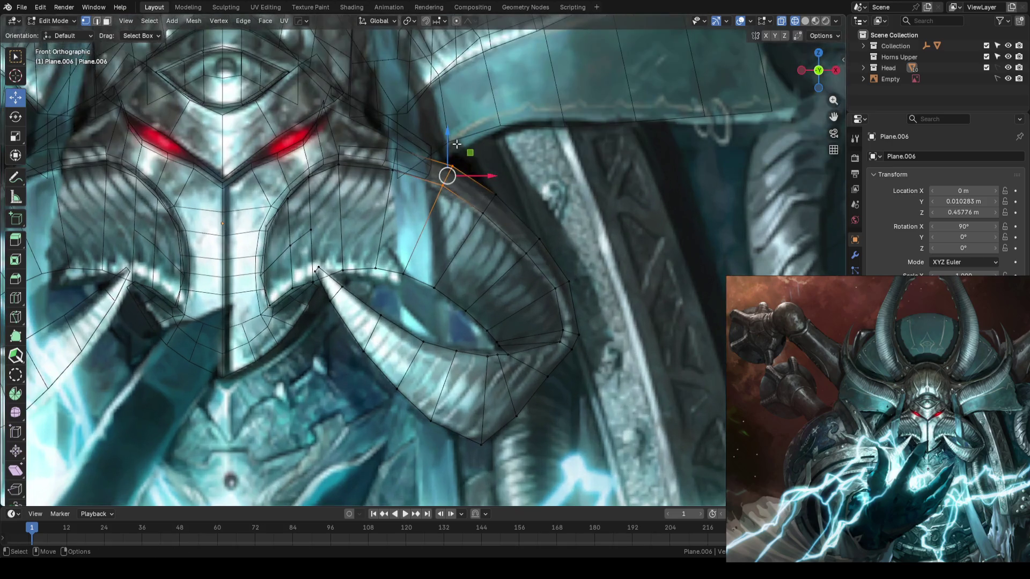
{"action": "left_click_drag", "start_coordinate": [446, 150], "coordinate": [446, 153]}
{"action": "key", "text": "g"}
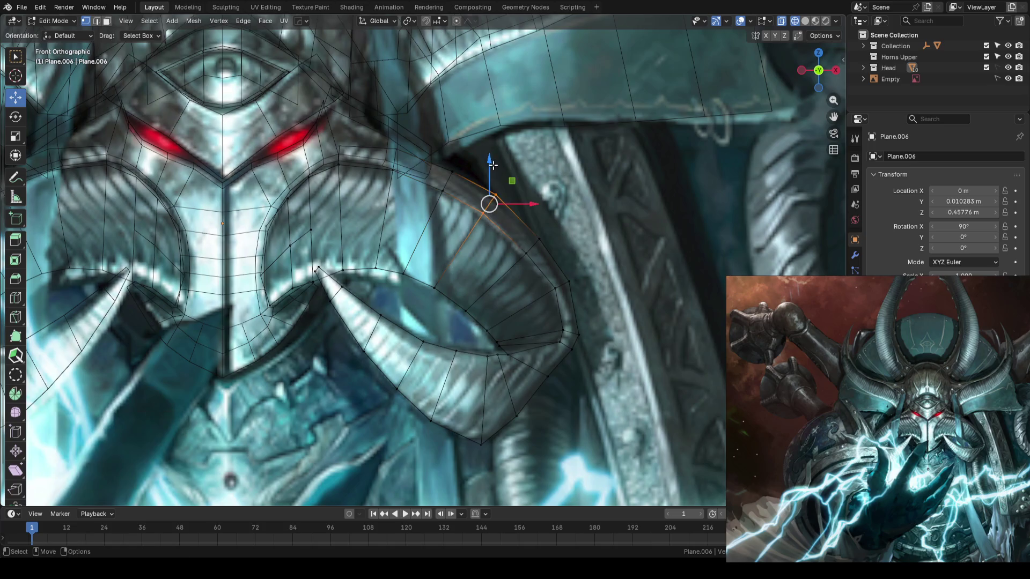
{"action": "left_click", "coordinate": [515, 270]}
{"action": "key", "text": "g"}
{"action": "key", "text": "z"}
{"action": "left_click", "coordinate": [527, 256]}
{"action": "key", "text": "g"}
{"action": "key", "text": "z"}
{"action": "left_click", "coordinate": [561, 289]}
{"action": "key", "text": "g"}
{"action": "key", "text": "x"}
{"action": "left_click", "coordinate": [605, 292]}
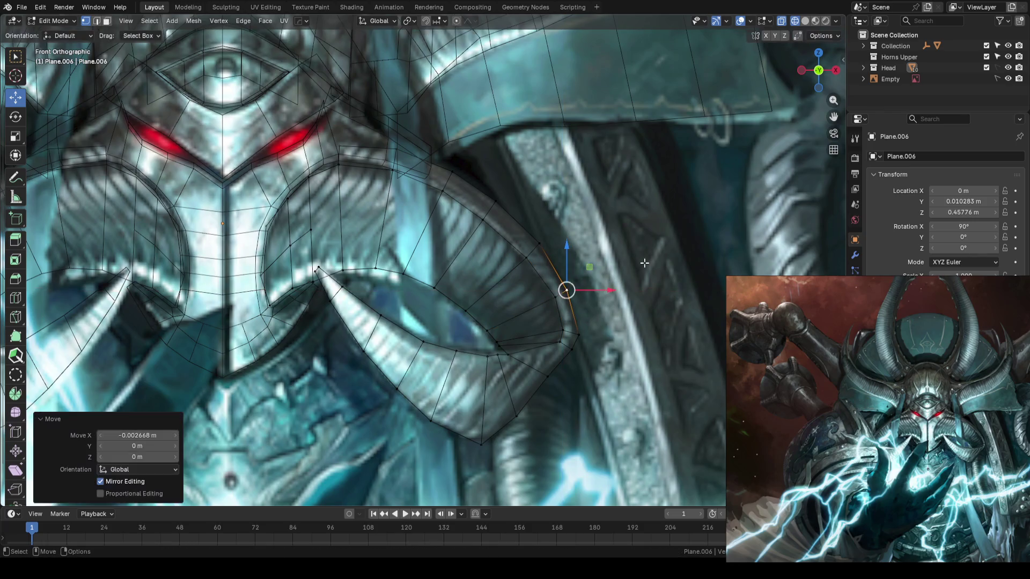
{"action": "scroll", "coordinate": [567, 289], "scroll_direction": "down", "scroll_amount": 3}
{"action": "scroll", "coordinate": [523, 288], "scroll_direction": "down", "scroll_amount": 2}
{"action": "scroll", "coordinate": [476, 286], "scroll_direction": "down", "scroll_amount": 1}
{"action": "scroll", "coordinate": [476, 287], "scroll_direction": "down", "scroll_amount": 2}
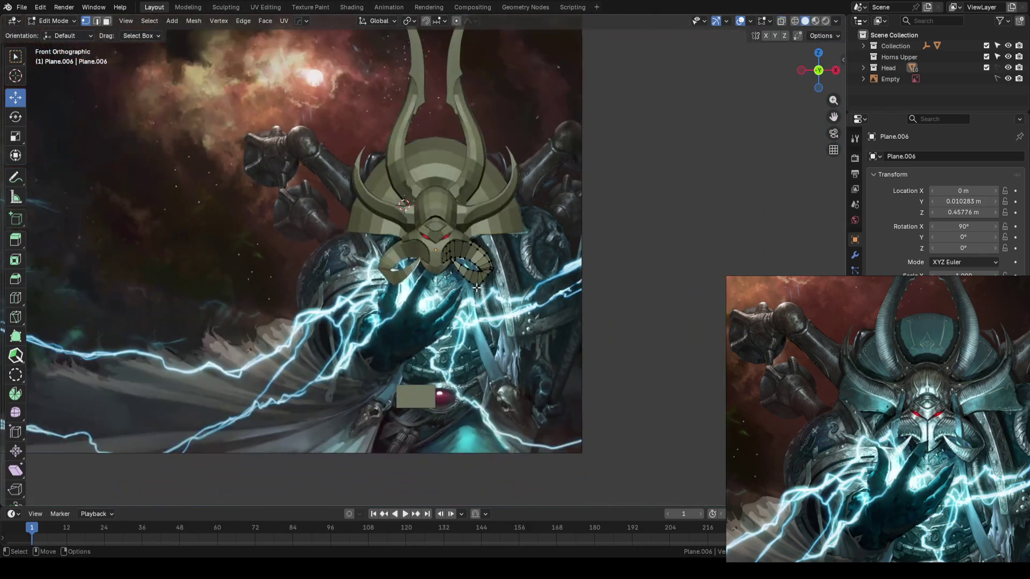
Return to Object Mode, save, inspect in perspective, then overlay the wireframe on the front art
{"action": "key", "text": "Tab"}
{"action": "scroll", "coordinate": [661, 253], "scroll_direction": "up", "scroll_amount": 3}
{"action": "key", "text": "ctrl+s"}
{"action": "middle_click_drag", "start_coordinate": [661, 253], "coordinate": [699, 291]}
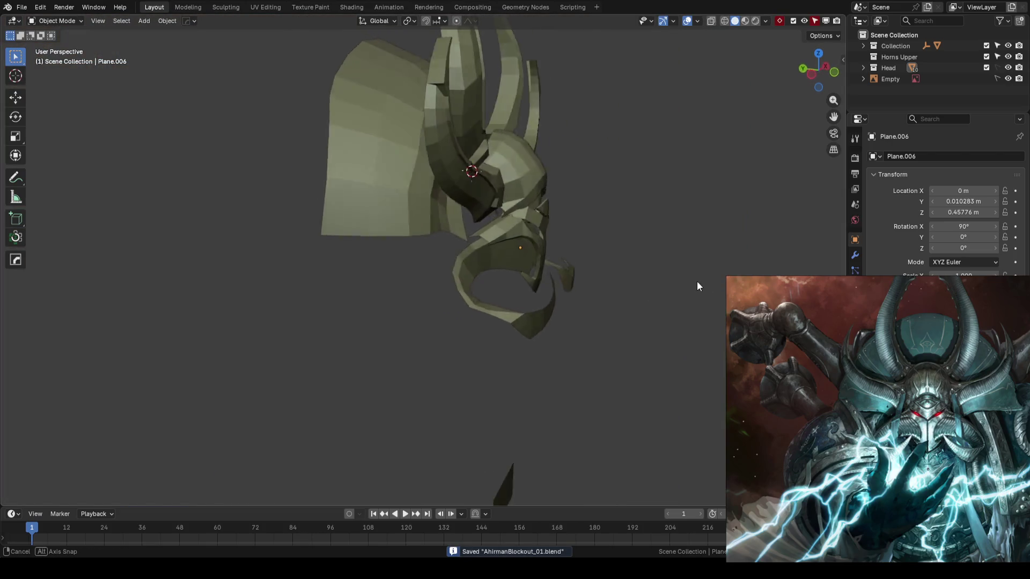
{"action": "mouse_move", "coordinate": [699, 290]}
{"action": "middle_mouse_down"}
{"action": "mouse_move", "coordinate": [363, 311]}
{"action": "mouse_move", "coordinate": [567, 286]}
{"action": "mouse_move", "coordinate": [575, 238]}
{"action": "mouse_move", "coordinate": [499, 260]}
{"action": "mouse_move", "coordinate": [393, 207]}
{"action": "middle_mouse_up"}
{"action": "key", "text": "KP_1"}
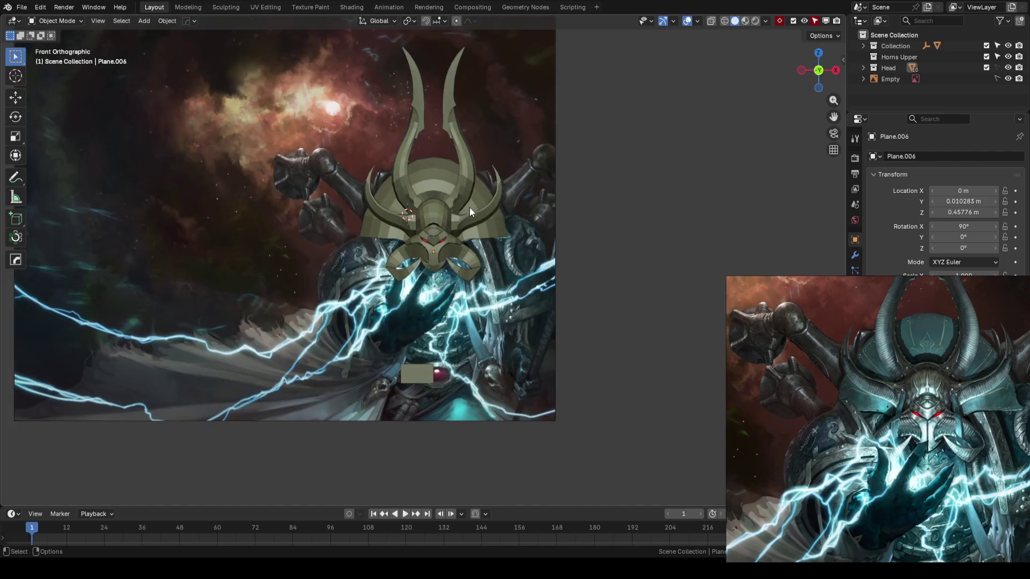
{"action": "scroll", "coordinate": [466, 207], "scroll_direction": "up", "scroll_amount": 3}
{"action": "key", "text": "shift+z"}
{"action": "scroll", "coordinate": [556, 176], "scroll_direction": "up", "scroll_amount": 2}
{"action": "scroll", "coordinate": [464, 271], "scroll_direction": "up", "scroll_amount": 1}
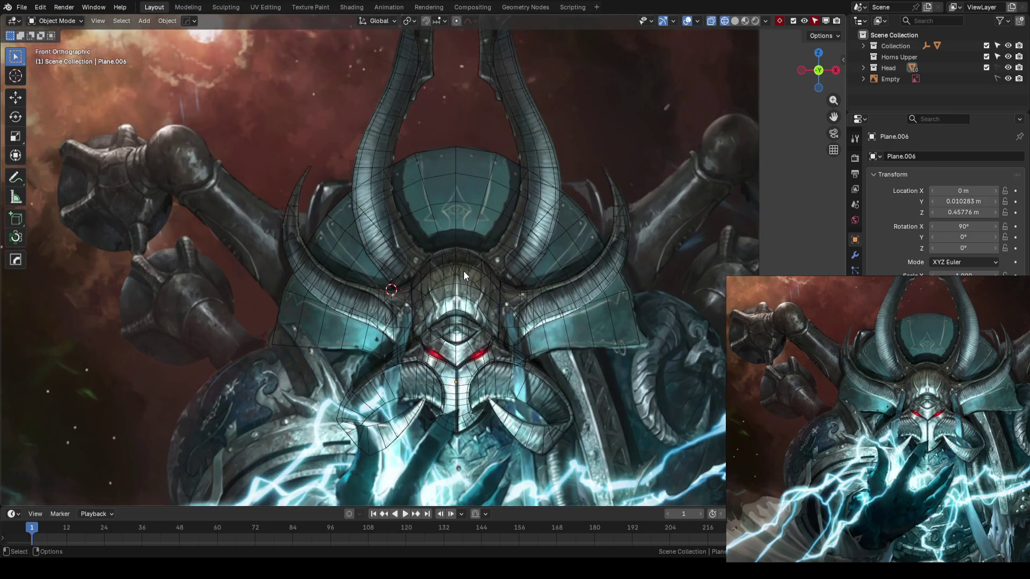
{"action": "scroll", "coordinate": [464, 271], "scroll_direction": "down", "scroll_amount": 2}
Switch back to solid shading, orbit the helmet and bring up the viewport overlay settings
{"action": "key", "text": "shift+z"}
{"action": "mouse_move", "coordinate": [362, 285]}
{"action": "middle_mouse_down"}
{"action": "mouse_move", "coordinate": [438, 303]}
{"action": "mouse_move", "coordinate": [453, 246]}
{"action": "mouse_move", "coordinate": [466, 298]}
{"action": "mouse_move", "coordinate": [477, 283]}
{"action": "mouse_move", "coordinate": [448, 287]}
{"action": "mouse_move", "coordinate": [496, 289]}
{"action": "mouse_move", "coordinate": [475, 282]}
{"action": "mouse_move", "coordinate": [471, 257]}
{"action": "middle_mouse_up"}
{"action": "key", "text": "Tab"}
{"action": "key", "text": "Tab"}
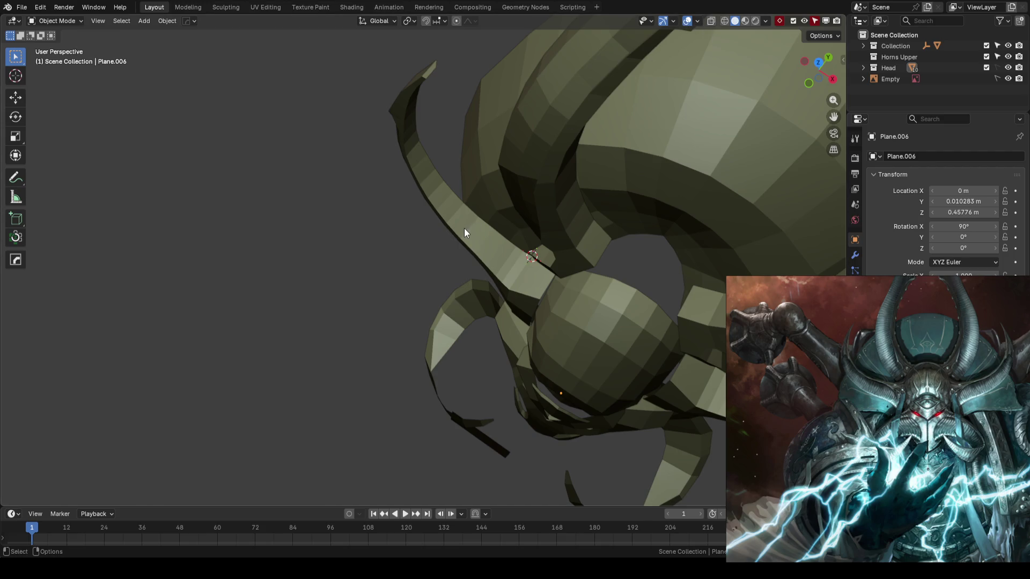
{"action": "key", "text": "Tab"}
{"action": "key", "text": "Tab"}
{"action": "left_click", "coordinate": [699, 22]}
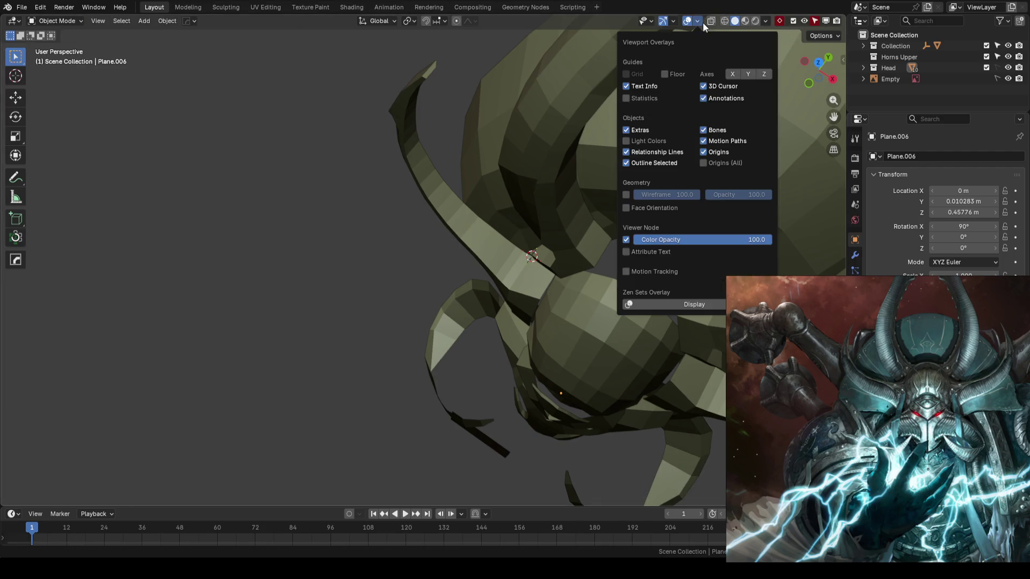
{"action": "left_click", "coordinate": [673, 22]}
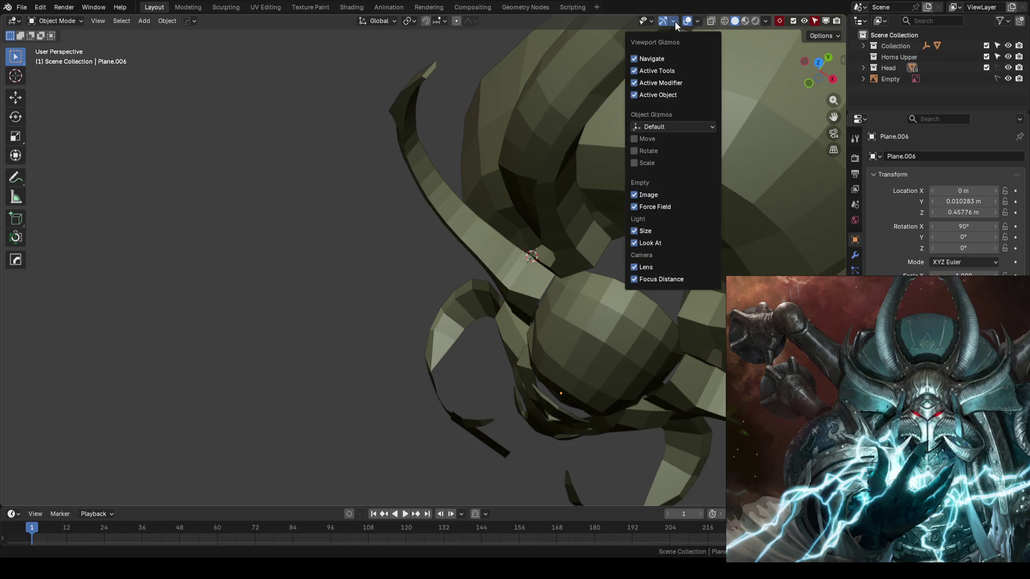
{"action": "key", "text": "Home"}
{"action": "middle_click_drag", "start_coordinate": [320, 257], "coordinate": [420, 222]}
{"action": "key", "text": "Tab"}
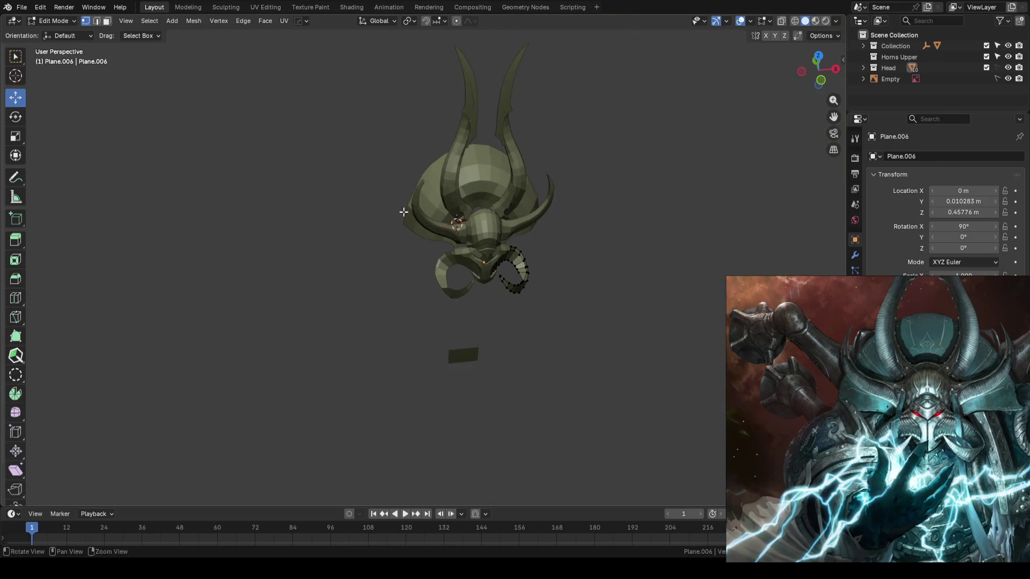
{"action": "key", "text": "Tab"}
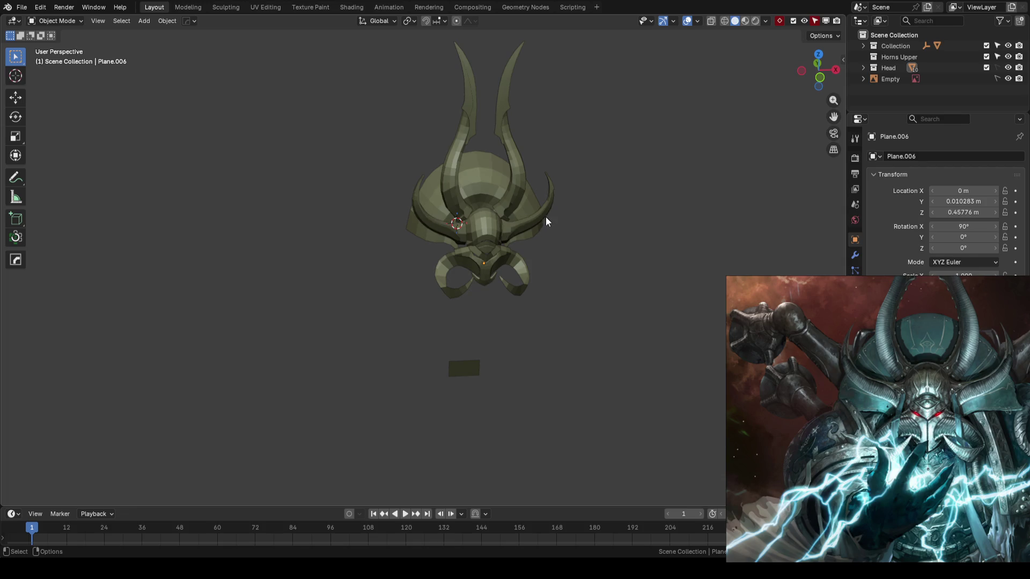
{"action": "scroll", "coordinate": [554, 205], "scroll_direction": "up", "scroll_amount": 2}
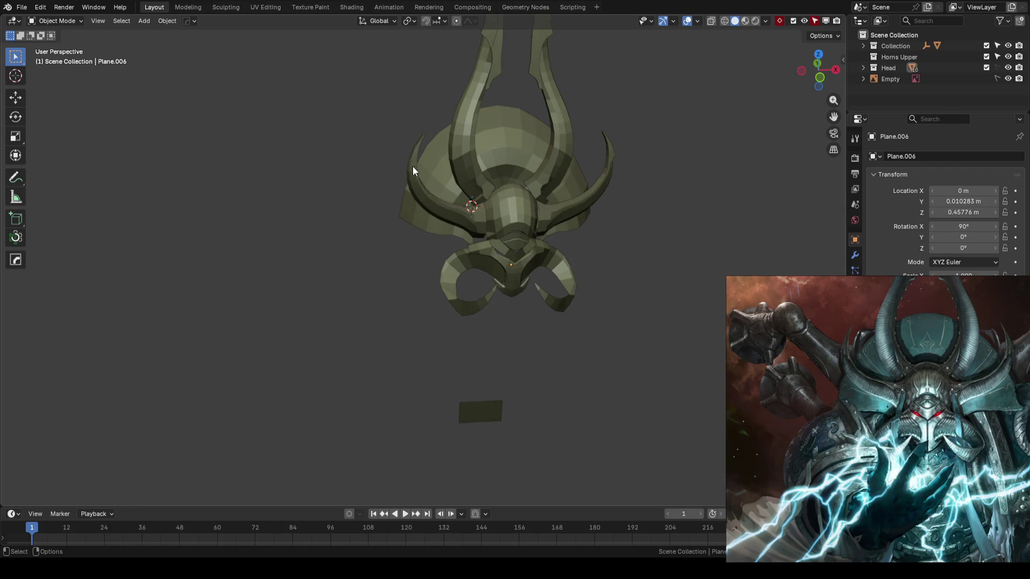
{"action": "key", "text": "Tab"}
{"action": "key", "text": "KP_1"}
{"action": "key", "text": "shift+z"}
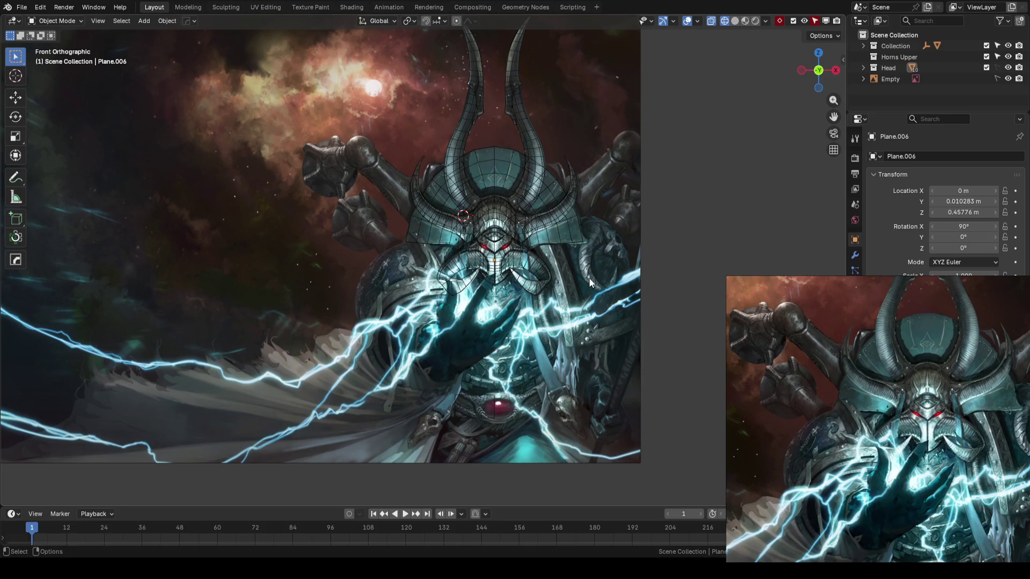
{"action": "key", "text": "shift+z"}
{"action": "scroll", "coordinate": [518, 246], "scroll_direction": "up", "scroll_amount": 3}
{"action": "key", "text": "ctrl+s"}
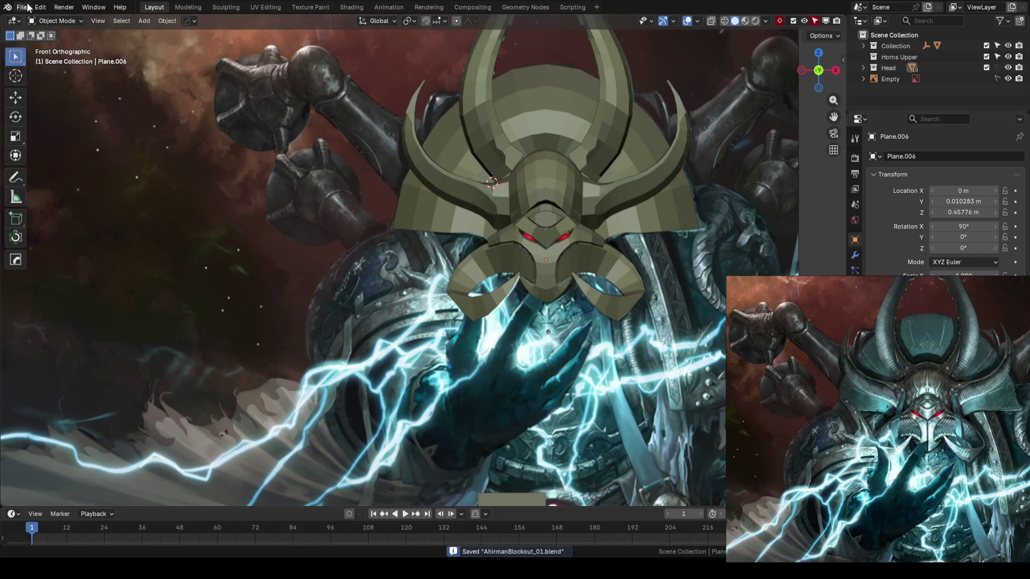
{"action": "left_click", "coordinate": [21, 6]}
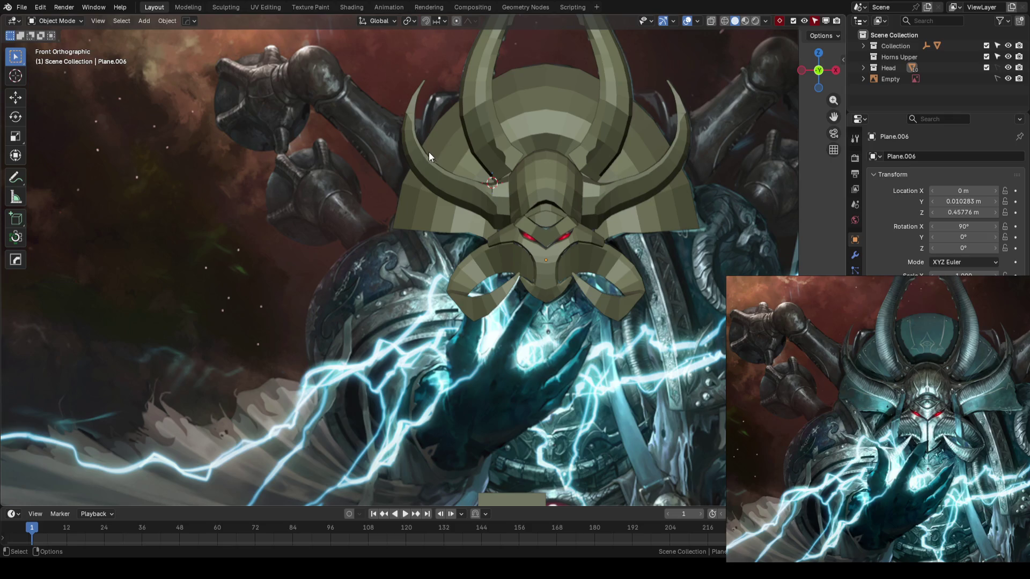
{"action": "scroll", "coordinate": [515, 185], "scroll_direction": "up", "scroll_amount": 2}
{"action": "key", "text": "shift+z"}
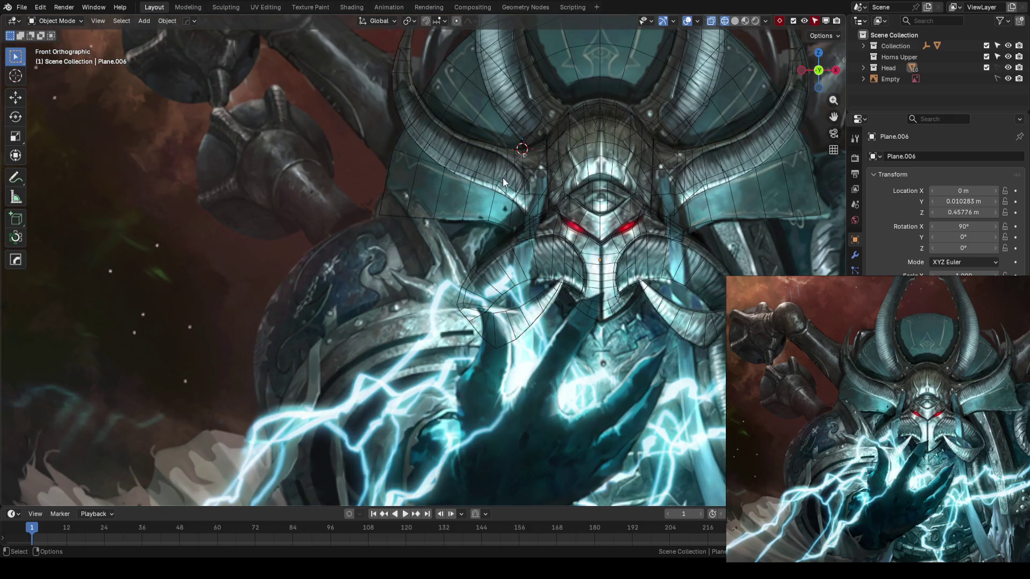
{"action": "scroll", "coordinate": [650, 216], "scroll_direction": "down", "scroll_amount": 3}
{"action": "scroll", "coordinate": [617, 204], "scroll_direction": "down", "scroll_amount": 4}
{"action": "scroll", "coordinate": [494, 218], "scroll_direction": "up", "scroll_amount": 3}
{"action": "scroll", "coordinate": [494, 218], "scroll_direction": "up", "scroll_amount": 2}
{"action": "key", "text": "shift+z"}
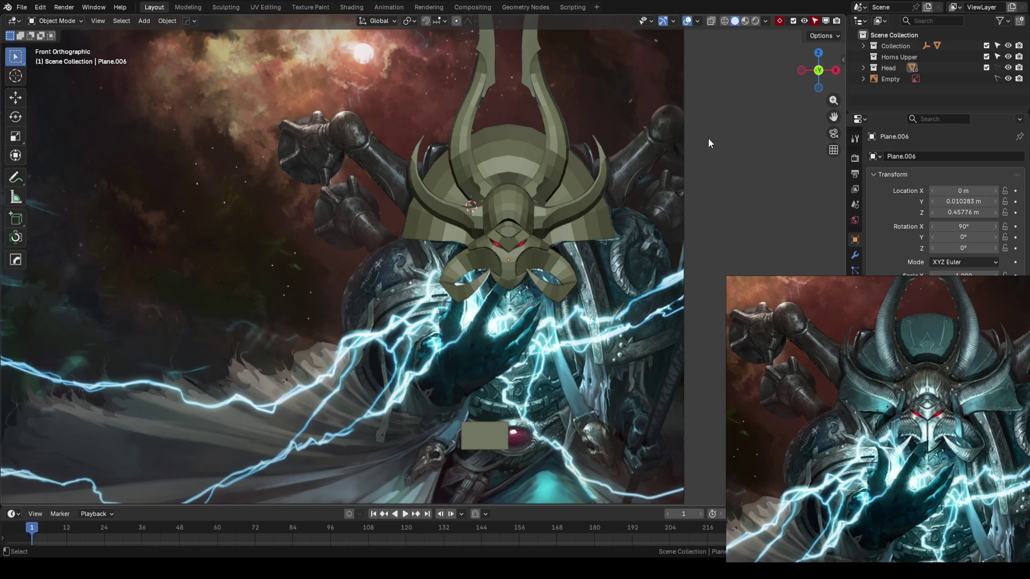
{"action": "scroll", "coordinate": [522, 177], "scroll_direction": "down", "scroll_amount": 2}
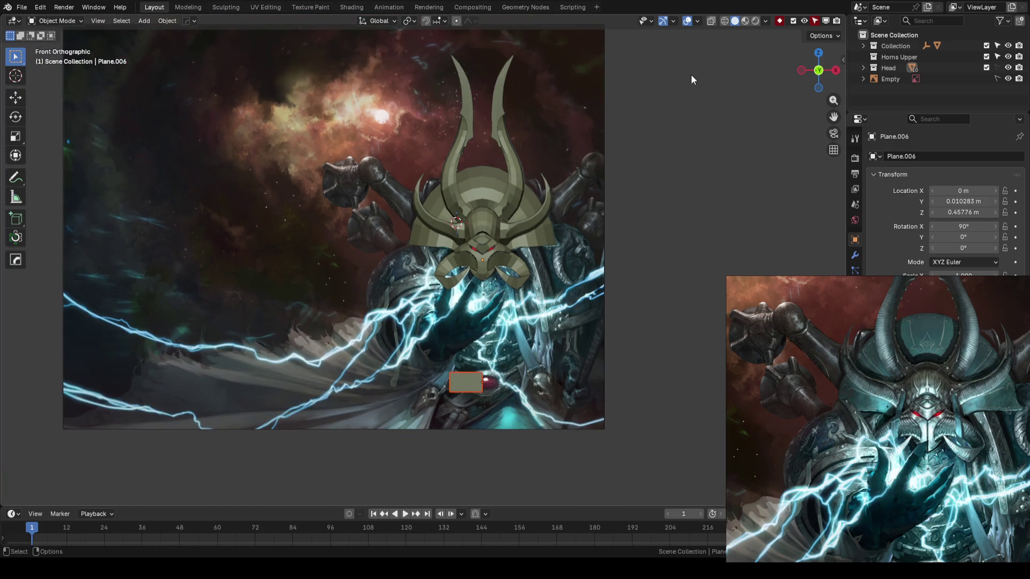
{"action": "key", "text": "shift+z"}
{"action": "scroll", "coordinate": [534, 173], "scroll_direction": "up", "scroll_amount": 1}
{"action": "key", "text": "Tab"}
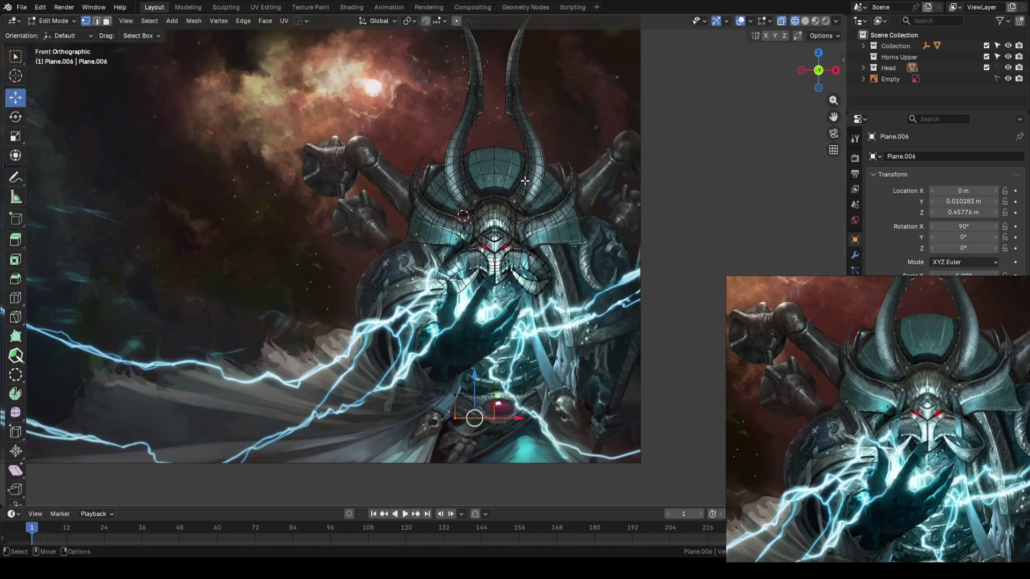
{"action": "scroll", "coordinate": [525, 181], "scroll_direction": "up", "scroll_amount": 3}
{"action": "scroll", "coordinate": [499, 187], "scroll_direction": "down", "scroll_amount": 1}
{"action": "key", "text": "Tab"}
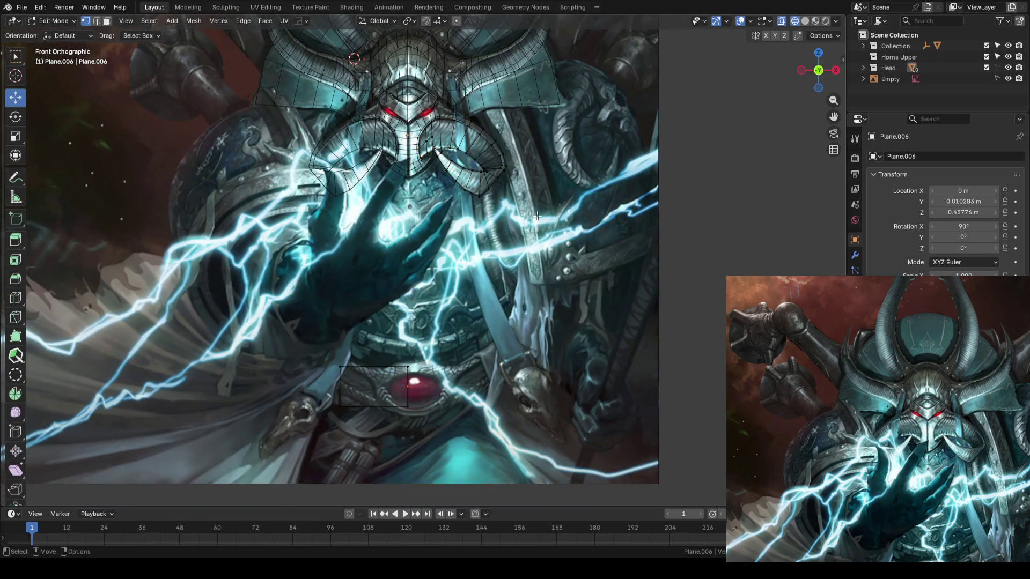
{"action": "scroll", "coordinate": [475, 194], "scroll_direction": "down", "scroll_amount": 2}
{"action": "left_click", "coordinate": [407, 172]}
{"action": "scroll", "coordinate": [512, 174], "scroll_direction": "down", "scroll_amount": 1}
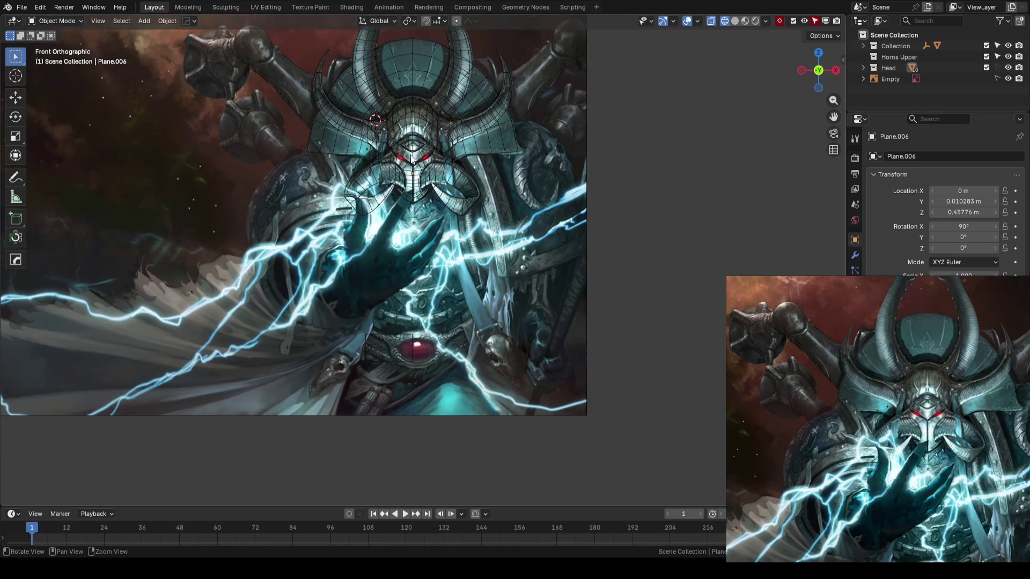
{"action": "middle_click_drag", "start_coordinate": [533, 203], "coordinate": [499, 246], "text": "shift"}
{"action": "key", "text": "shift+z"}
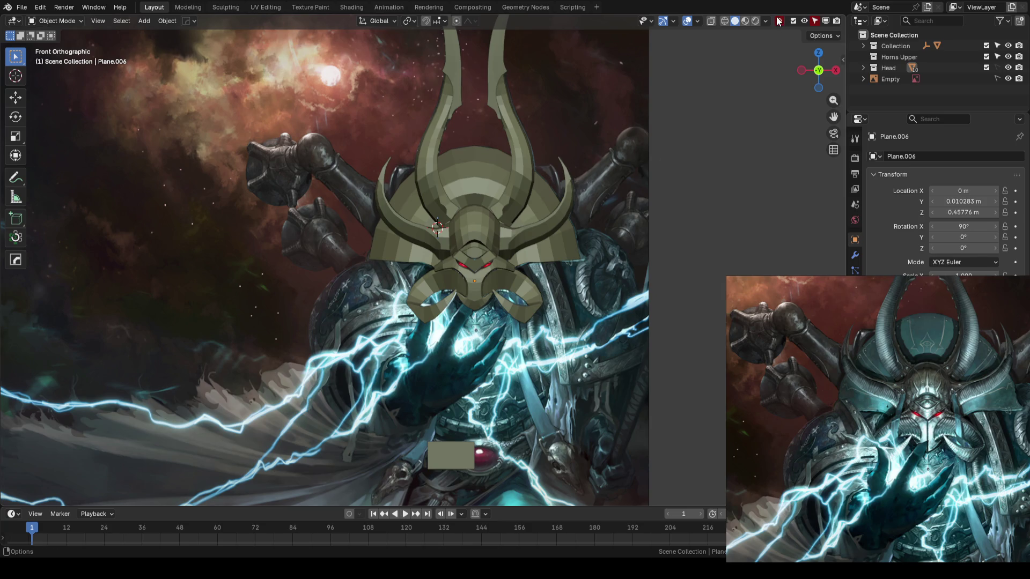
{"action": "left_click", "coordinate": [815, 22]}
Leave the horn's Edit Mode and open face plate Plane.008 for editing as a wireframe over the art
{"action": "left_click", "coordinate": [440, 202]}
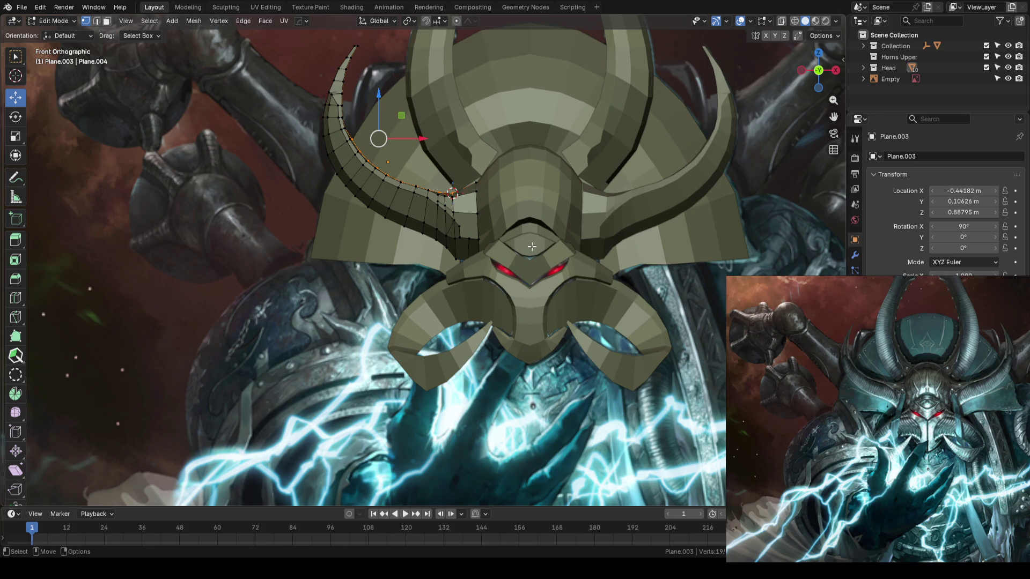
{"action": "scroll", "coordinate": [568, 323], "scroll_direction": "up", "scroll_amount": 2}
{"action": "key", "text": "Tab"}
{"action": "left_click", "coordinate": [567, 323]}
{"action": "scroll", "coordinate": [597, 321], "scroll_direction": "up", "scroll_amount": 2}
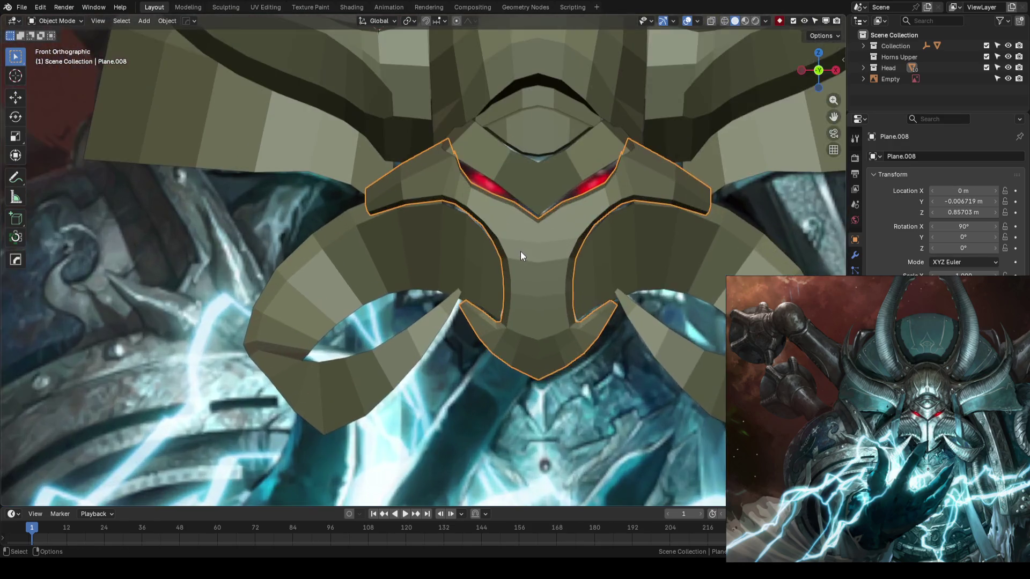
{"action": "scroll", "coordinate": [521, 251], "scroll_direction": "up", "scroll_amount": 2}
{"action": "scroll", "coordinate": [618, 266], "scroll_direction": "up", "scroll_amount": 2}
{"action": "key", "text": "shift+z"}
{"action": "key", "text": "Tab"}
{"action": "scroll", "coordinate": [465, 208], "scroll_direction": "down", "scroll_amount": 2}
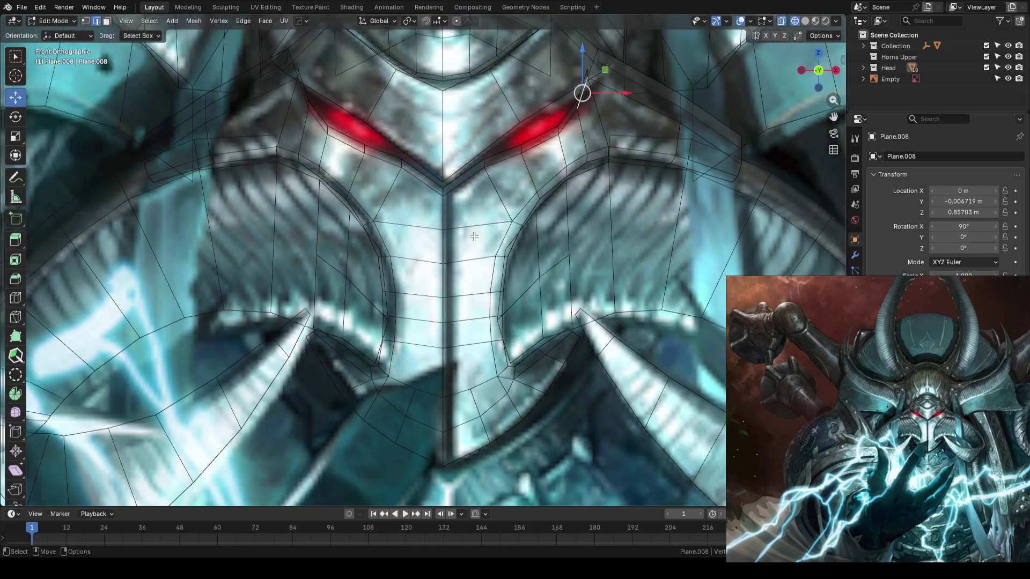
Cut a centre edge loop down the face plate, flatten it on the mirror line and offset it slightly in X
{"action": "key", "text": "ctrl+r"}
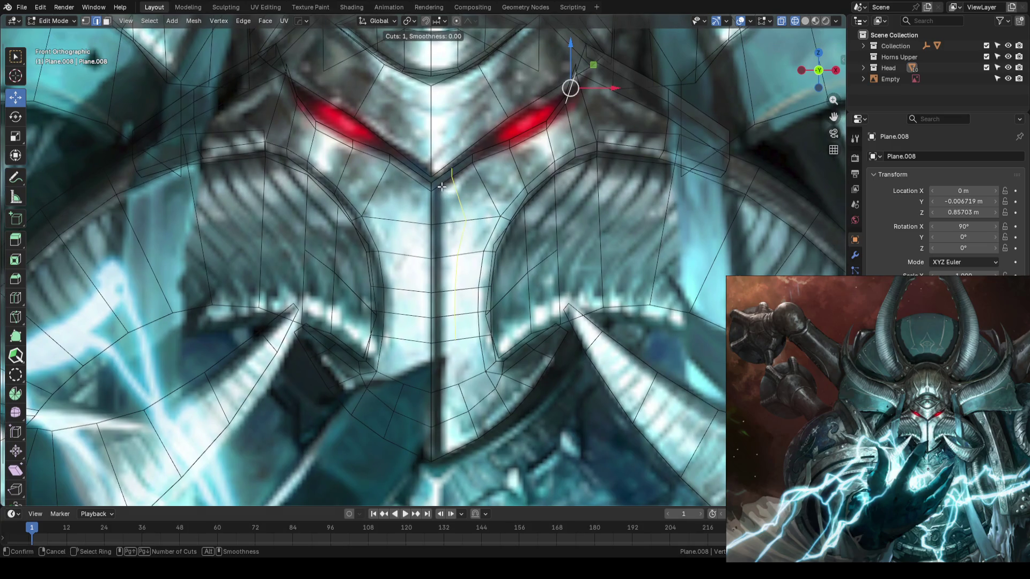
{"action": "left_click", "coordinate": [441, 187]}
{"action": "right_click", "coordinate": [432, 186]}
{"action": "left_click", "coordinate": [488, 184]}
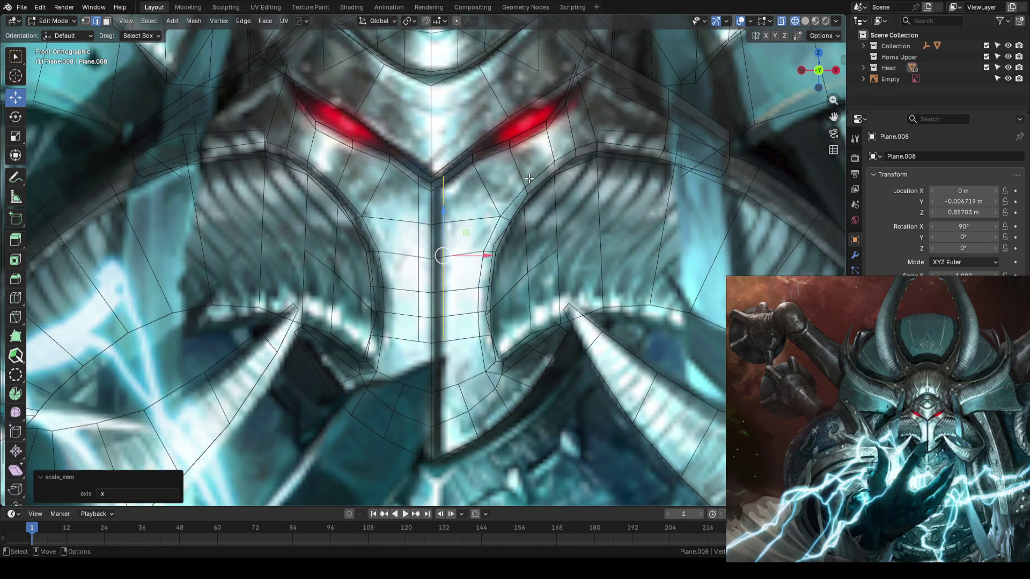
{"action": "key", "text": "g"}
{"action": "key", "text": "x"}
{"action": "left_click", "coordinate": [467, 257]}
{"action": "middle_click_drag", "start_coordinate": [467, 257], "coordinate": [478, 221], "text": "shift"}
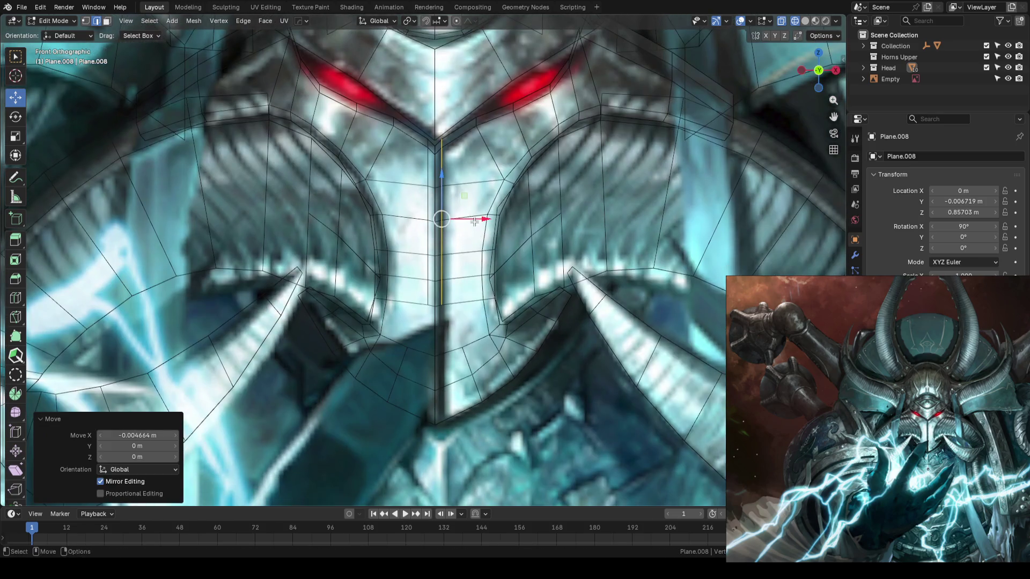
{"action": "key", "text": "g"}
{"action": "key", "text": "x"}
{"action": "left_click", "coordinate": [478, 222]}
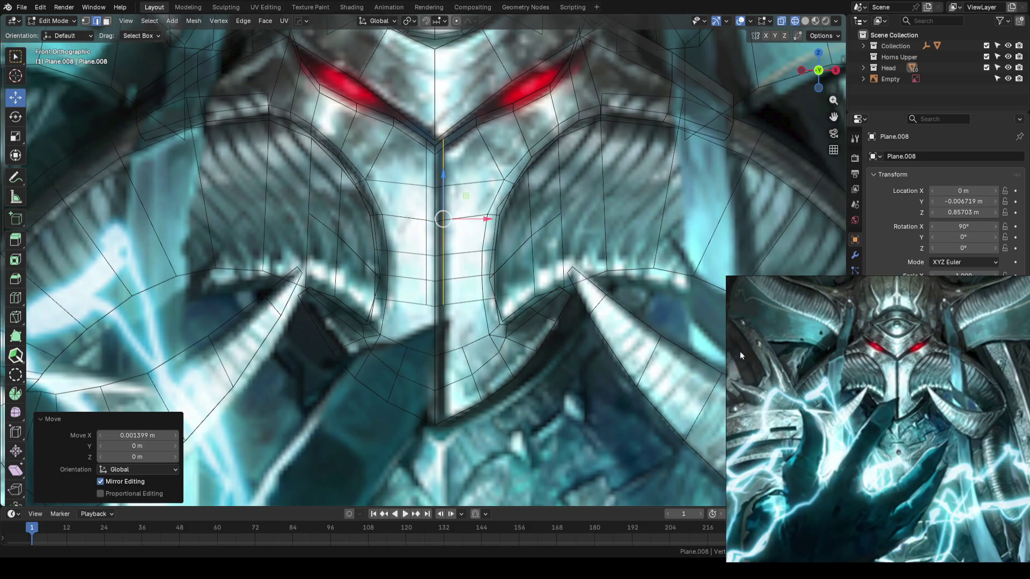
{"action": "scroll", "coordinate": [438, 403], "scroll_direction": "up", "scroll_amount": 2}
{"action": "scroll", "coordinate": [439, 403], "scroll_direction": "up", "scroll_amount": 2}
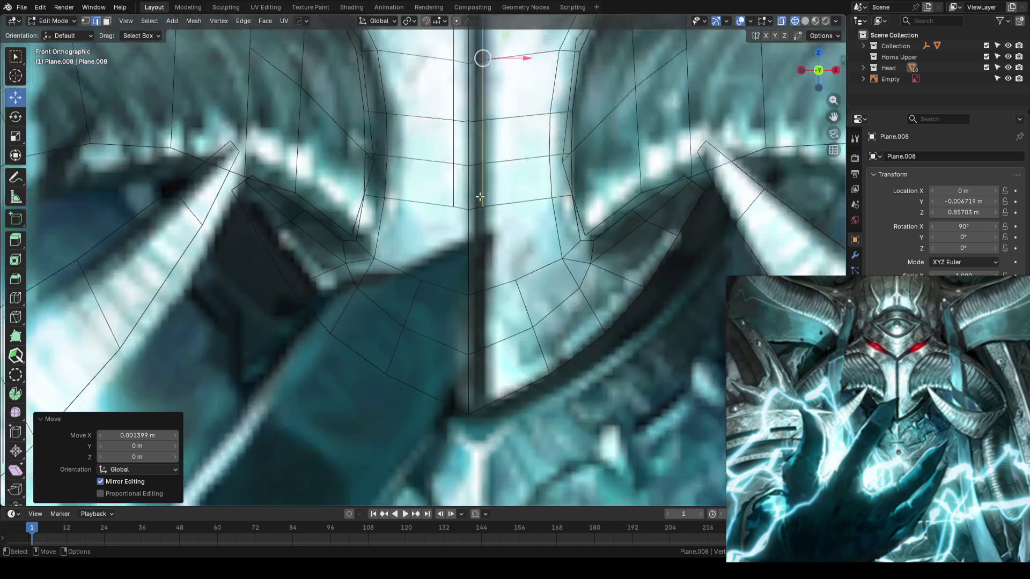
{"action": "scroll", "coordinate": [438, 403], "scroll_direction": "up", "scroll_amount": 1}
Knife-cut a matching edge from the top edge through the chin and flatten it onto the centre line
{"action": "key", "text": "k"}
{"action": "left_click", "coordinate": [461, 148]}
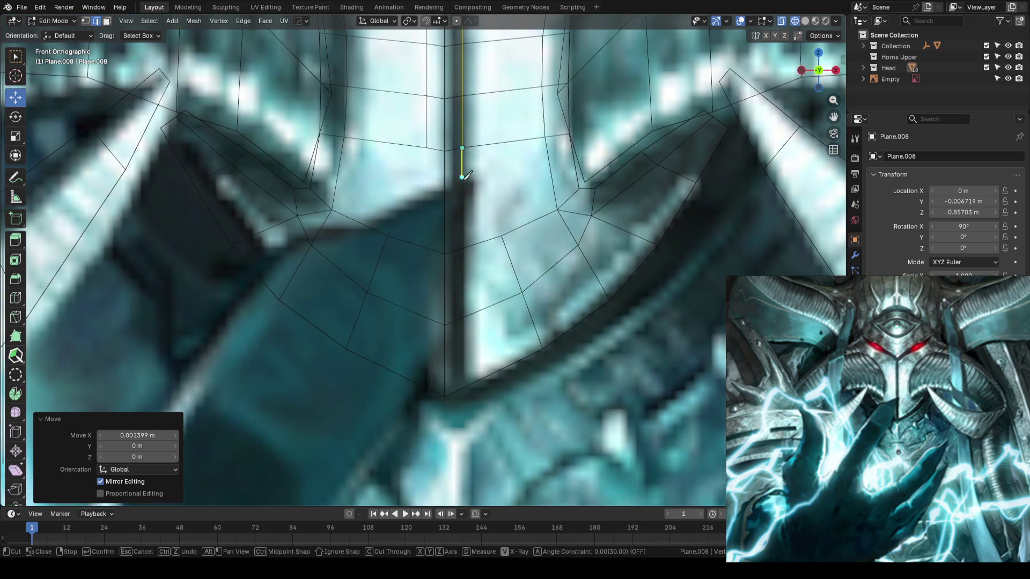
{"action": "left_click", "coordinate": [463, 389]}
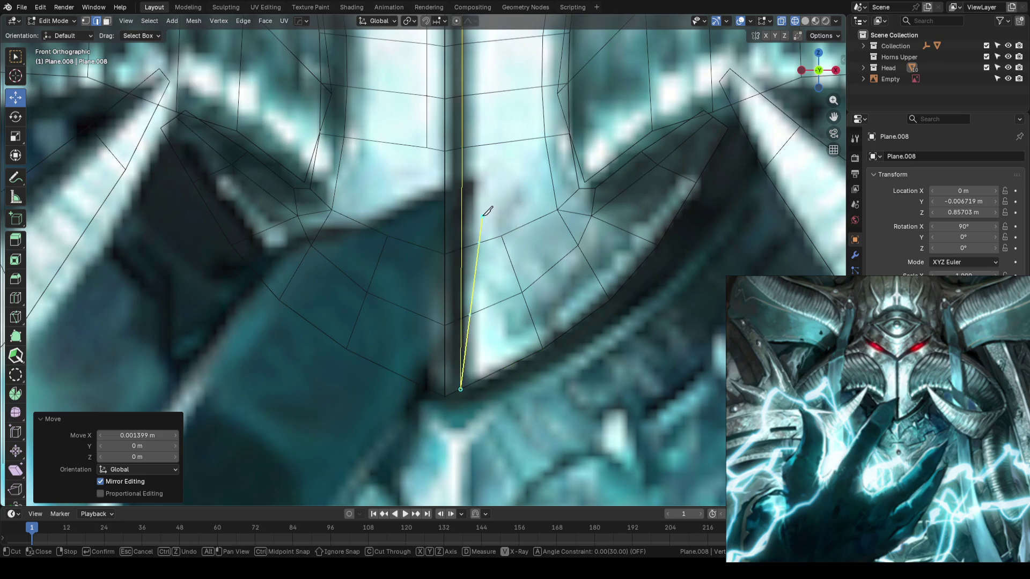
{"action": "scroll", "coordinate": [477, 201], "scroll_direction": "down", "scroll_amount": 1}
{"action": "key", "text": "Return"}
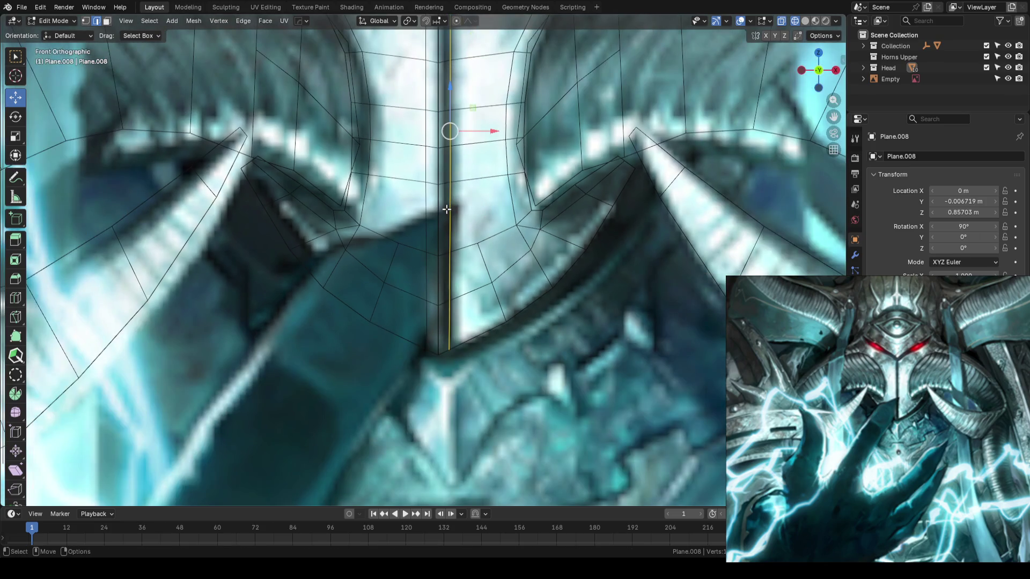
{"action": "scroll", "coordinate": [523, 205], "scroll_direction": "down", "scroll_amount": 2}
{"action": "scroll", "coordinate": [523, 205], "scroll_direction": "down", "scroll_amount": 3}
{"action": "left_click", "coordinate": [517, 271]}
From the side, push the new centre edge back in depth along Y
{"action": "middle_click_drag", "start_coordinate": [517, 271], "coordinate": [427, 274]}
{"action": "scroll", "coordinate": [427, 274], "scroll_direction": "up", "scroll_amount": 2}
{"action": "scroll", "coordinate": [422, 277], "scroll_direction": "up", "scroll_amount": 2}
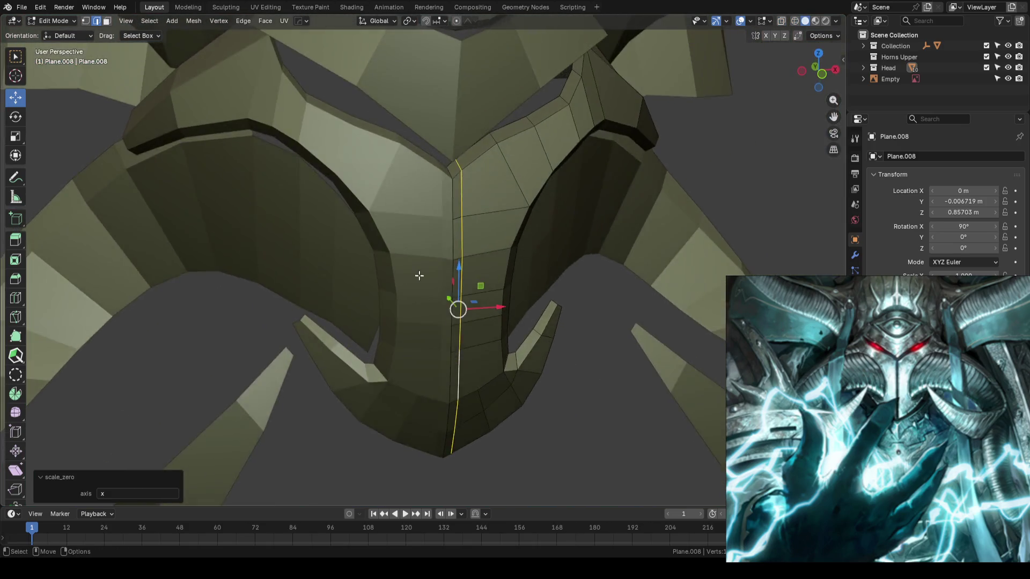
{"action": "scroll", "coordinate": [420, 266], "scroll_direction": "up", "scroll_amount": 3}
{"action": "scroll", "coordinate": [466, 153], "scroll_direction": "down", "scroll_amount": 2}
{"action": "mouse_move", "coordinate": [494, 179]}
{"action": "middle_mouse_down"}
{"action": "mouse_move", "coordinate": [424, 198]}
{"action": "mouse_move", "coordinate": [485, 182]}
{"action": "mouse_move", "coordinate": [442, 278]}
{"action": "middle_mouse_up"}
{"action": "left_click_drag", "start_coordinate": [442, 278], "coordinate": [446, 275]}
{"action": "mouse_move", "coordinate": [445, 276]}
{"action": "middle_mouse_down"}
{"action": "mouse_move", "coordinate": [498, 123]}
{"action": "mouse_move", "coordinate": [489, 157]}
{"action": "middle_mouse_up"}
{"action": "key", "text": "g"}
{"action": "key", "text": "y"}
{"action": "left_click", "coordinate": [513, 149]}
Return to Object Mode, front view, and save the helmet file
{"action": "key", "text": "Tab"}
{"action": "key", "text": "KP_1"}
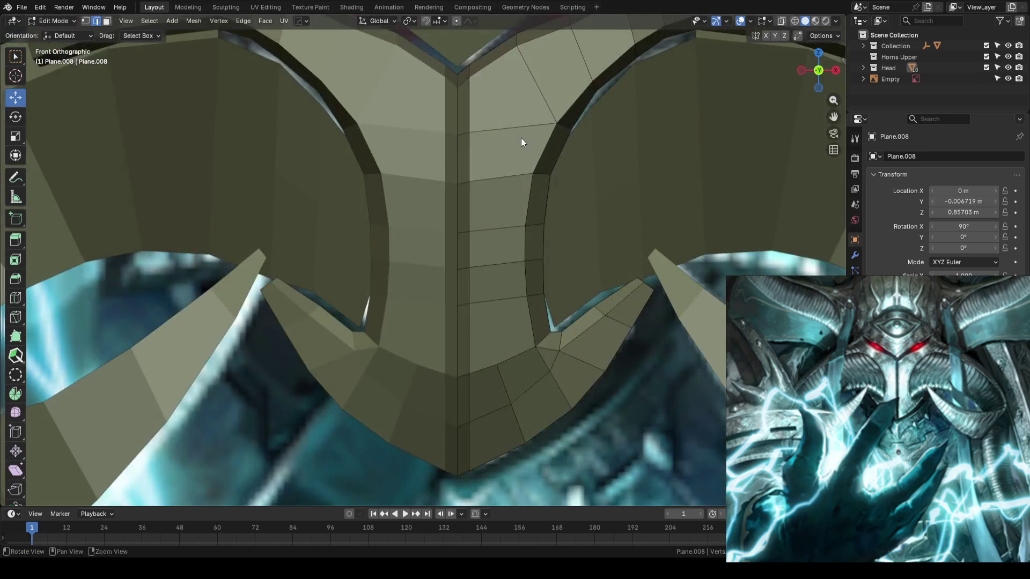
{"action": "scroll", "coordinate": [487, 334], "scroll_direction": "down", "scroll_amount": 3}
{"action": "left_click", "coordinate": [487, 392]}
{"action": "key", "text": "ctrl+s"}
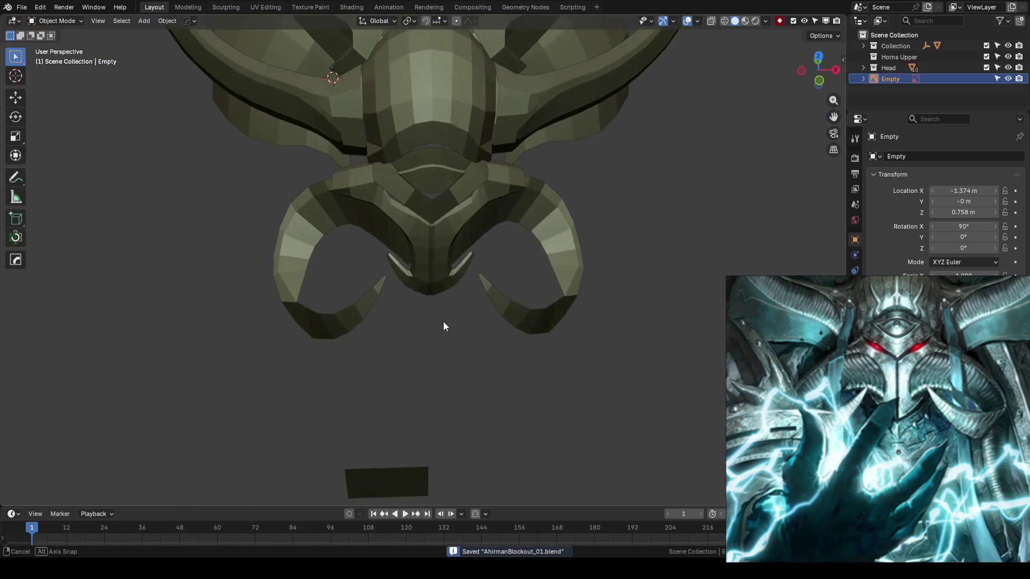
In wireframe over the art, nudge the face plate's centre loop sideways along X
{"action": "key", "text": "shift+z"}
{"action": "scroll", "coordinate": [439, 303], "scroll_direction": "up", "scroll_amount": 3}
{"action": "scroll", "coordinate": [448, 277], "scroll_direction": "up", "scroll_amount": 2}
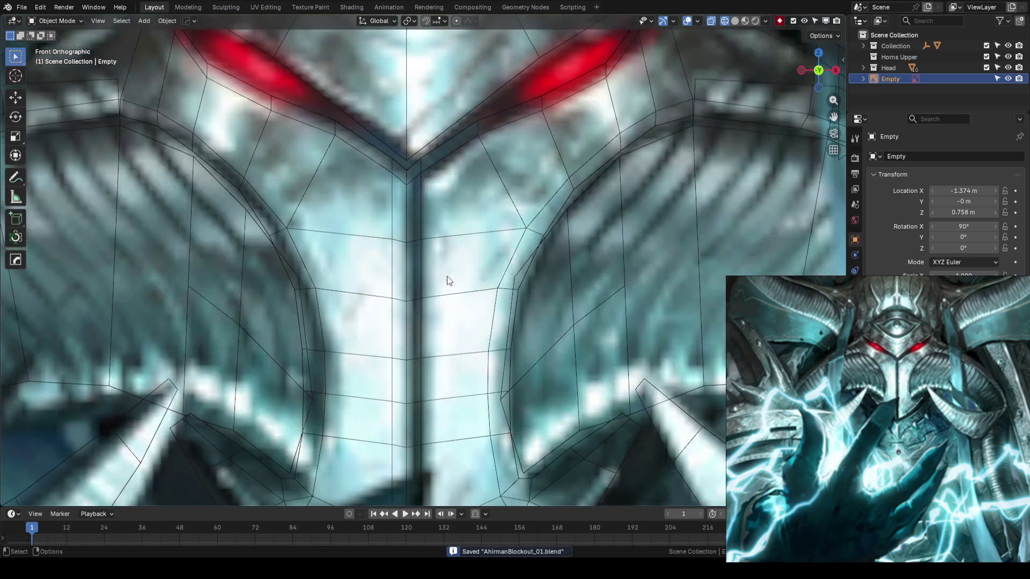
{"action": "left_click", "coordinate": [419, 260]}
{"action": "key", "text": "Tab"}
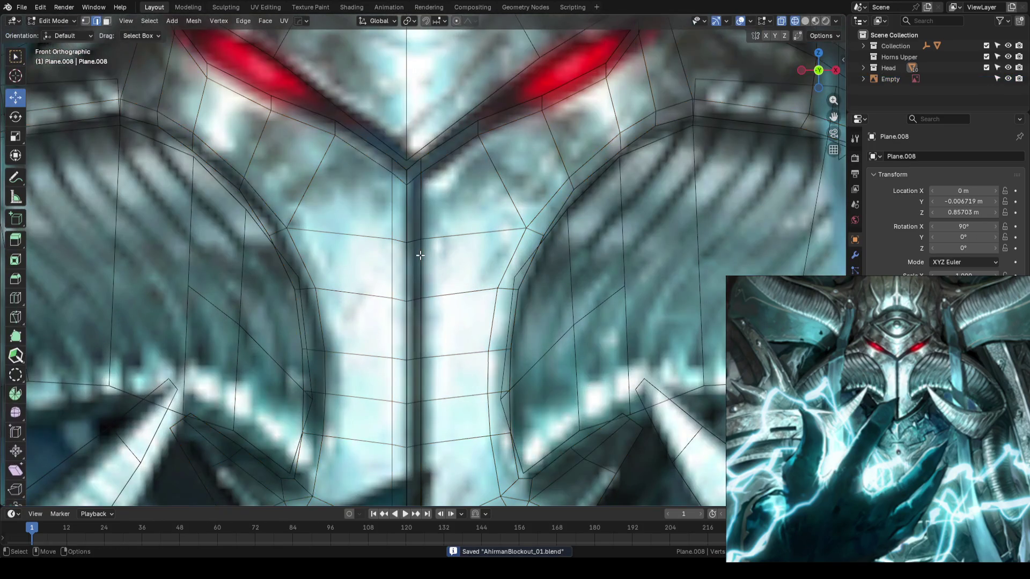
{"action": "left_click", "coordinate": [418, 278], "text": "alt"}
{"action": "scroll", "coordinate": [468, 275], "scroll_direction": "down", "scroll_amount": 2}
{"action": "scroll", "coordinate": [470, 275], "scroll_direction": "up", "scroll_amount": 1}
{"action": "scroll", "coordinate": [485, 262], "scroll_direction": "up", "scroll_amount": 1}
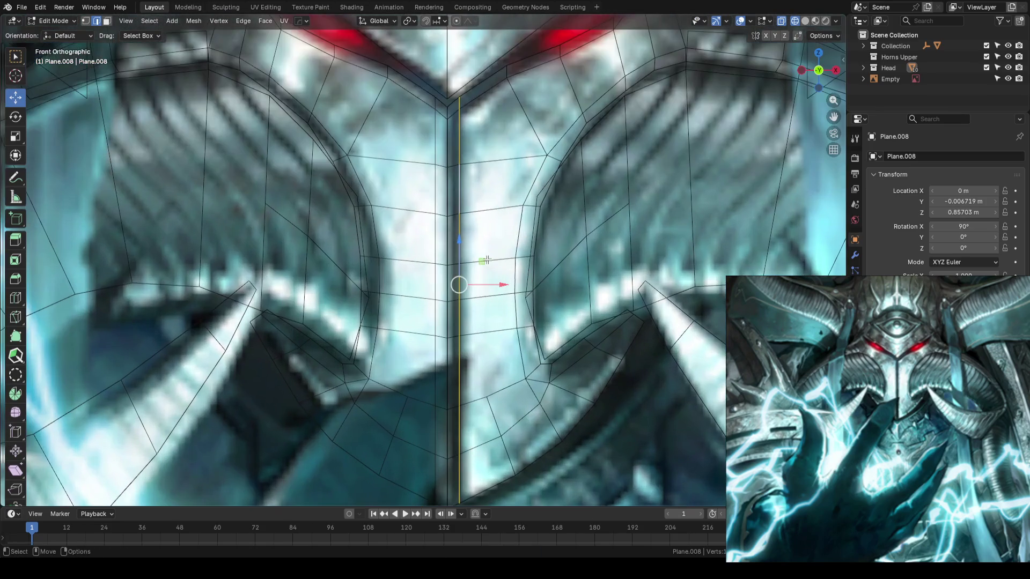
{"action": "key", "text": "g"}
{"action": "key", "text": "x"}
{"action": "left_click", "coordinate": [499, 287]}
{"action": "scroll", "coordinate": [503, 282], "scroll_direction": "down", "scroll_amount": 3}
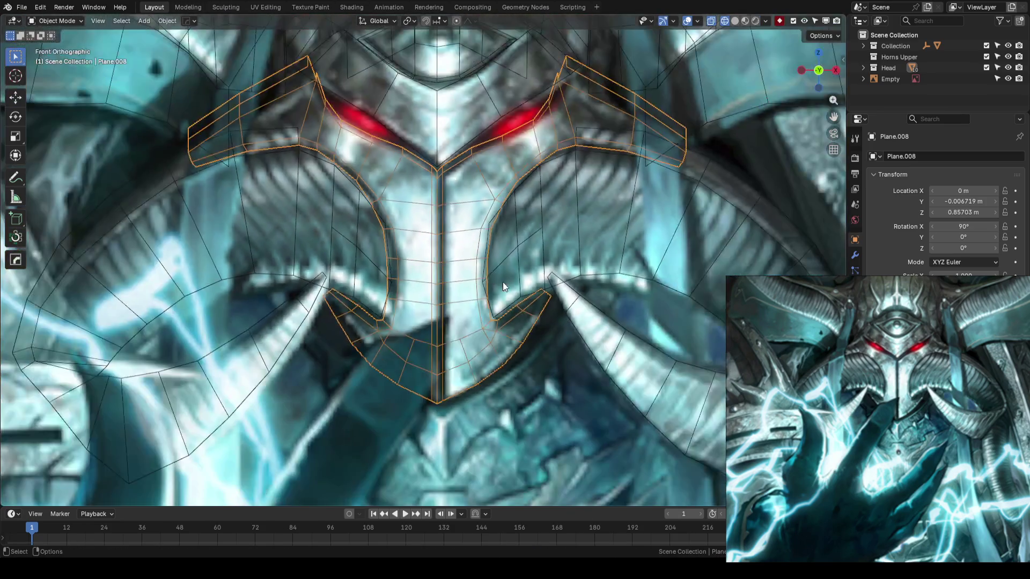
Leave Edit Mode, save, and review the face and cheek curls in perspective and front view
{"action": "key", "text": "Tab"}
{"action": "left_click", "coordinate": [479, 319]}
{"action": "key", "text": "ctrl+s"}
{"action": "scroll", "coordinate": [479, 306], "scroll_direction": "down", "scroll_amount": 2}
{"action": "middle_click_drag", "start_coordinate": [479, 283], "coordinate": [481, 323]}
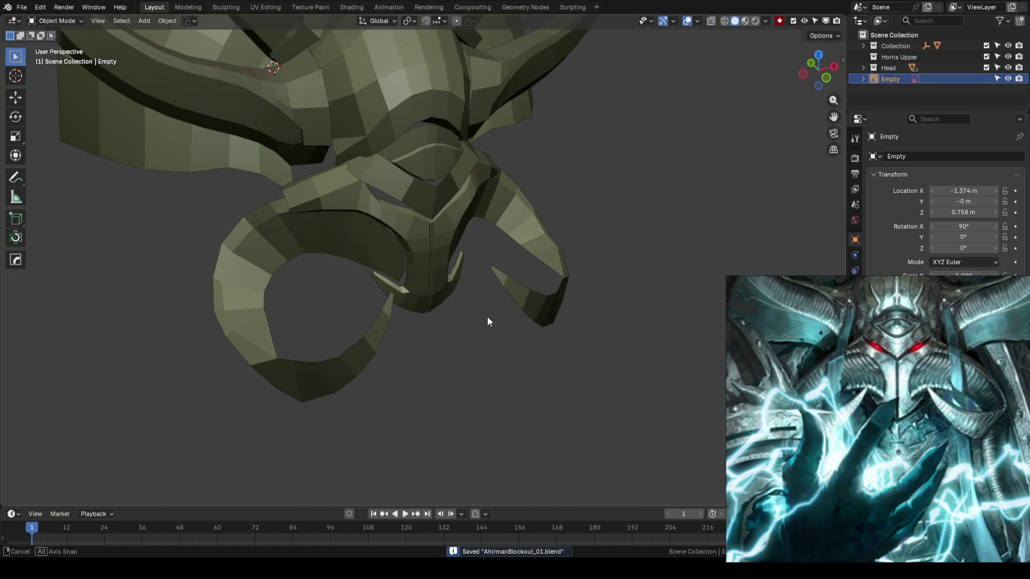
{"action": "mouse_move", "coordinate": [480, 322]}
{"action": "middle_mouse_down"}
{"action": "mouse_move", "coordinate": [467, 322]}
{"action": "mouse_move", "coordinate": [450, 297]}
{"action": "middle_mouse_up"}
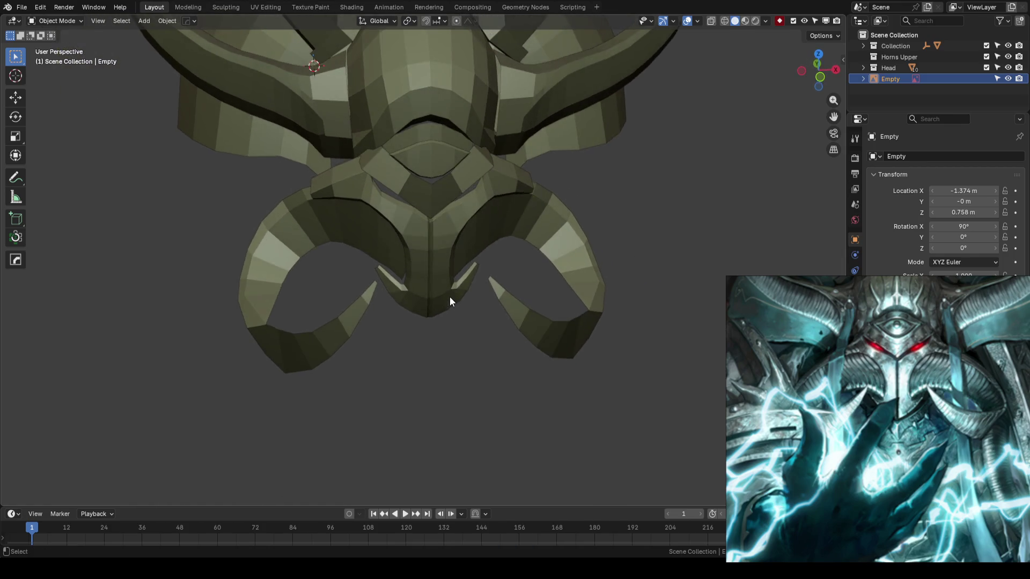
{"action": "key", "text": "KP_1"}
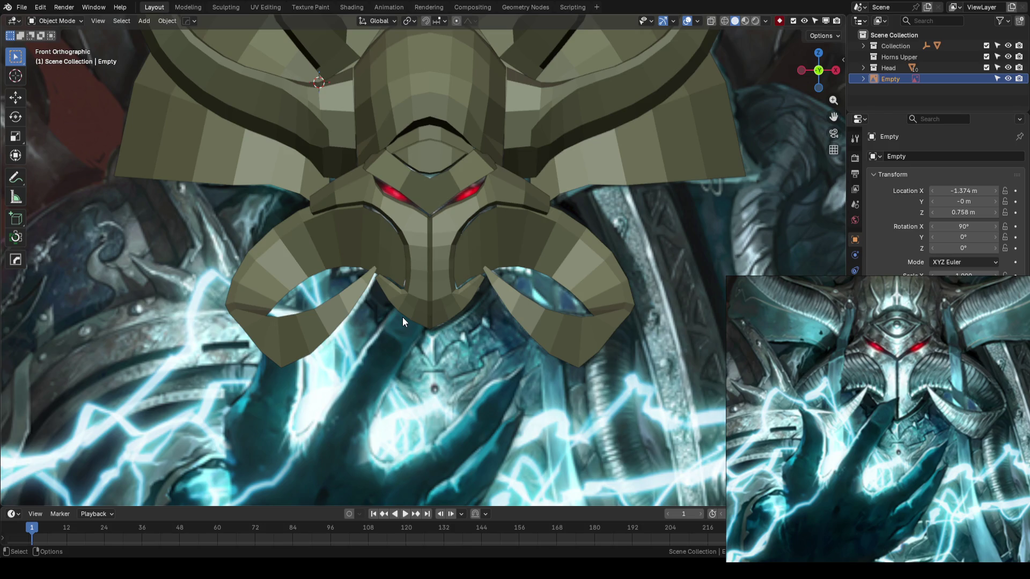
{"action": "scroll", "coordinate": [403, 315], "scroll_direction": "up", "scroll_amount": 2}
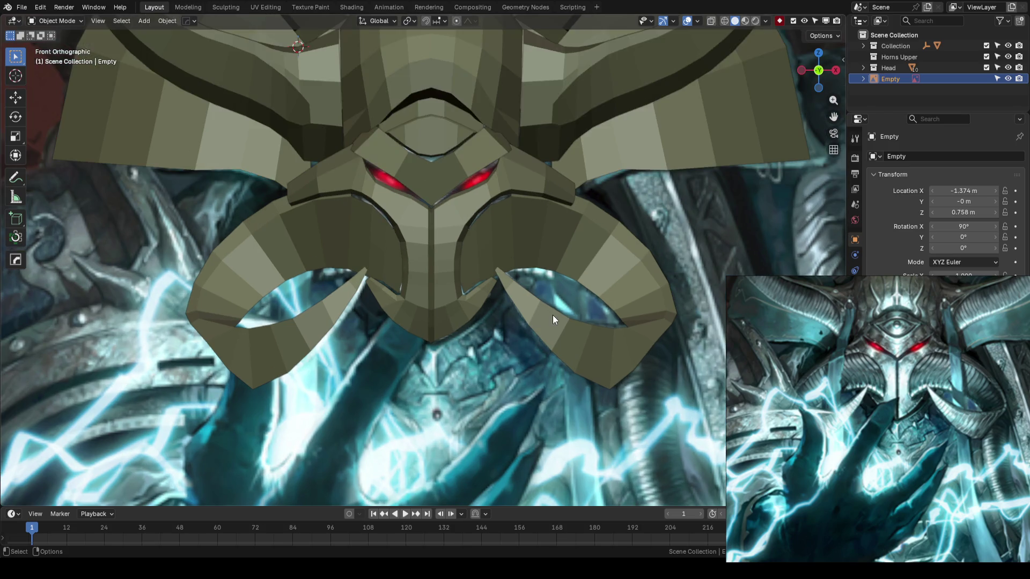
Select the cheek curl, show it as wireframe and orbit to see it from the side
{"action": "left_click", "coordinate": [551, 312]}
{"action": "key", "text": "shift+z"}
{"action": "scroll", "coordinate": [550, 309], "scroll_direction": "up", "scroll_amount": 2}
{"action": "scroll", "coordinate": [550, 310], "scroll_direction": "down", "scroll_amount": 5}
{"action": "middle_click_drag", "start_coordinate": [444, 360], "coordinate": [381, 389]}
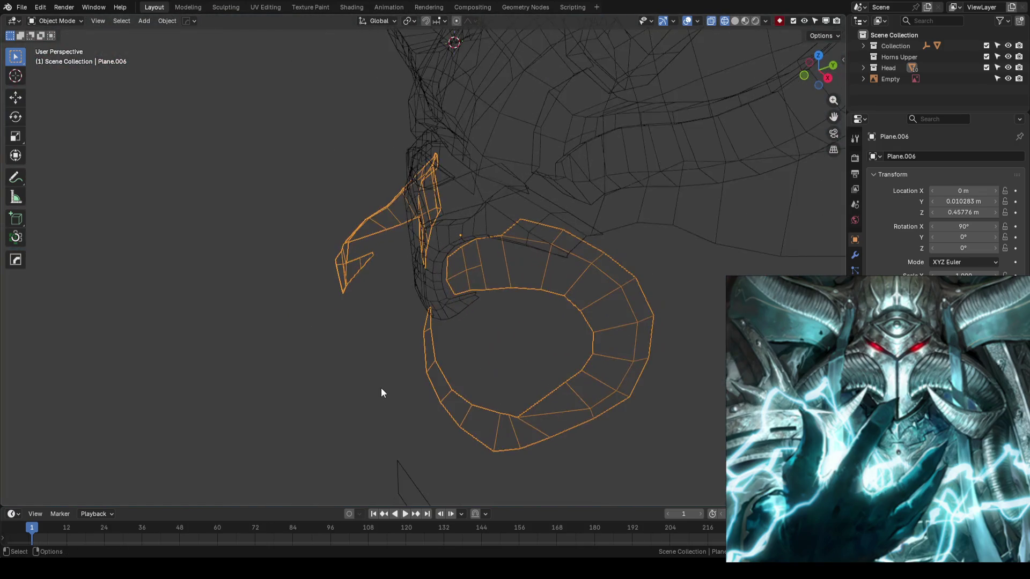
Switch to solid shading, orbit the curl, then save from the front view
{"action": "key", "text": "shift+z"}
{"action": "mouse_move", "coordinate": [361, 351]}
{"action": "middle_mouse_down"}
{"action": "mouse_move", "coordinate": [414, 368]}
{"action": "mouse_move", "coordinate": [482, 355]}
{"action": "middle_mouse_up"}
{"action": "scroll", "coordinate": [371, 355], "scroll_direction": "down", "scroll_amount": 1}
{"action": "scroll", "coordinate": [371, 352], "scroll_direction": "down", "scroll_amount": 1}
{"action": "key", "text": "KP_1"}
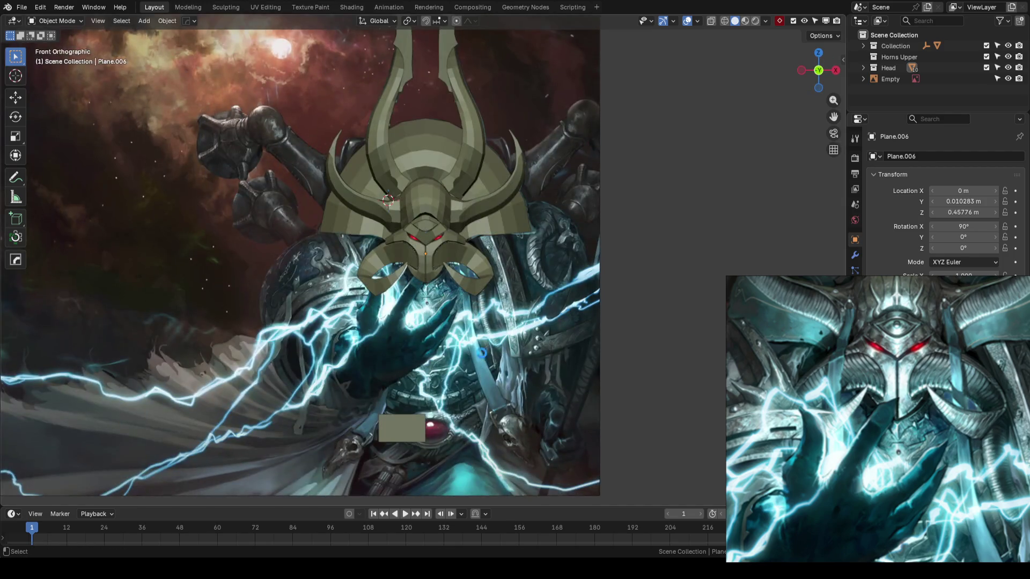
{"action": "key", "text": "ctrl+s"}
{"action": "scroll", "coordinate": [490, 320], "scroll_direction": "up", "scroll_amount": 2}
Orbit around the helmet, return to the front reference view and save again
{"action": "middle_click_drag", "start_coordinate": [424, 416], "coordinate": [465, 337], "text": "shift"}
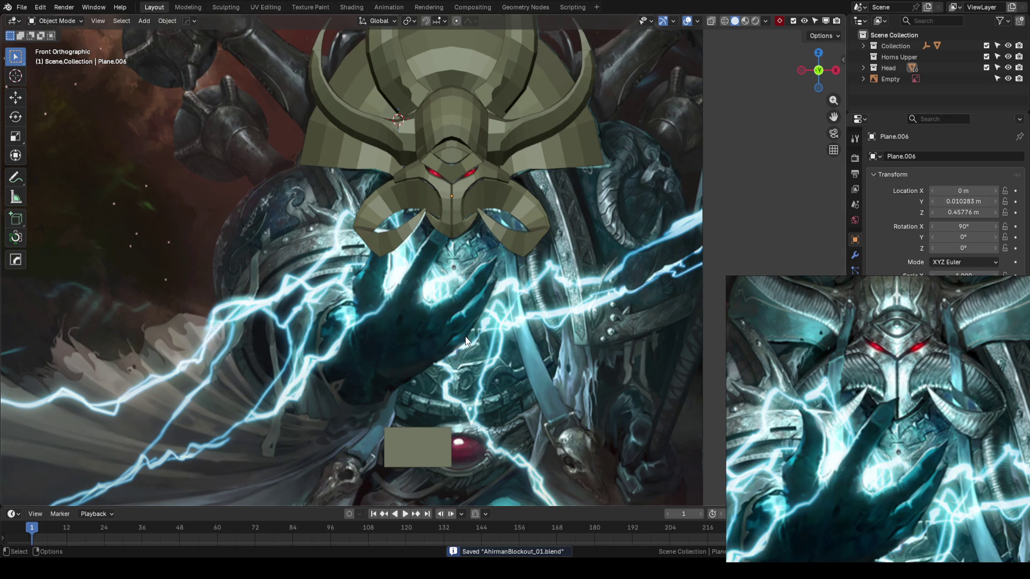
{"action": "mouse_move", "coordinate": [465, 337]}
{"action": "middle_mouse_down"}
{"action": "mouse_move", "coordinate": [377, 315]}
{"action": "mouse_move", "coordinate": [444, 321]}
{"action": "mouse_move", "coordinate": [336, 329]}
{"action": "mouse_move", "coordinate": [384, 334]}
{"action": "mouse_move", "coordinate": [386, 313]}
{"action": "middle_mouse_up"}
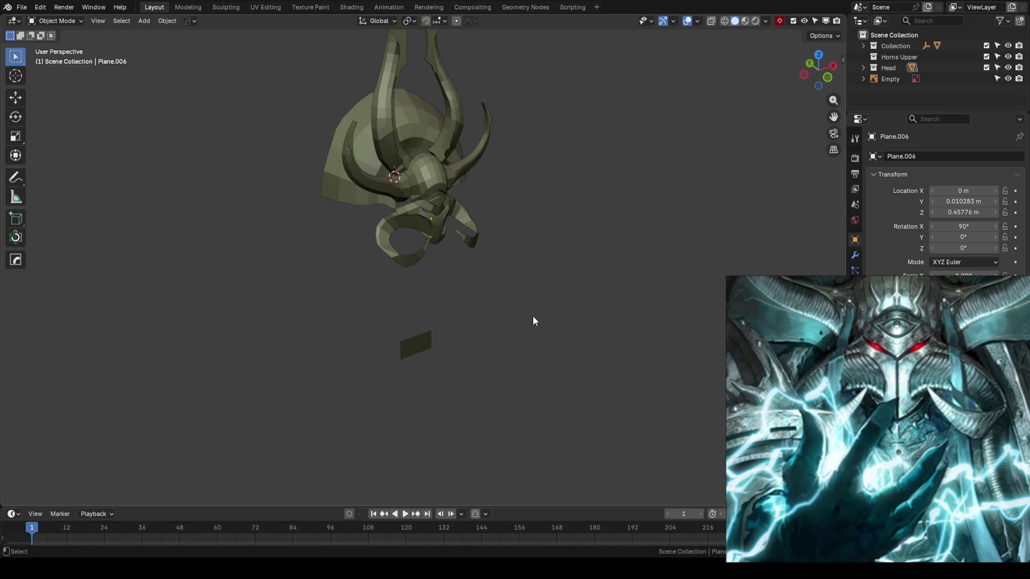
{"action": "key", "text": "KP_1"}
{"action": "key", "text": "ctrl+s"}
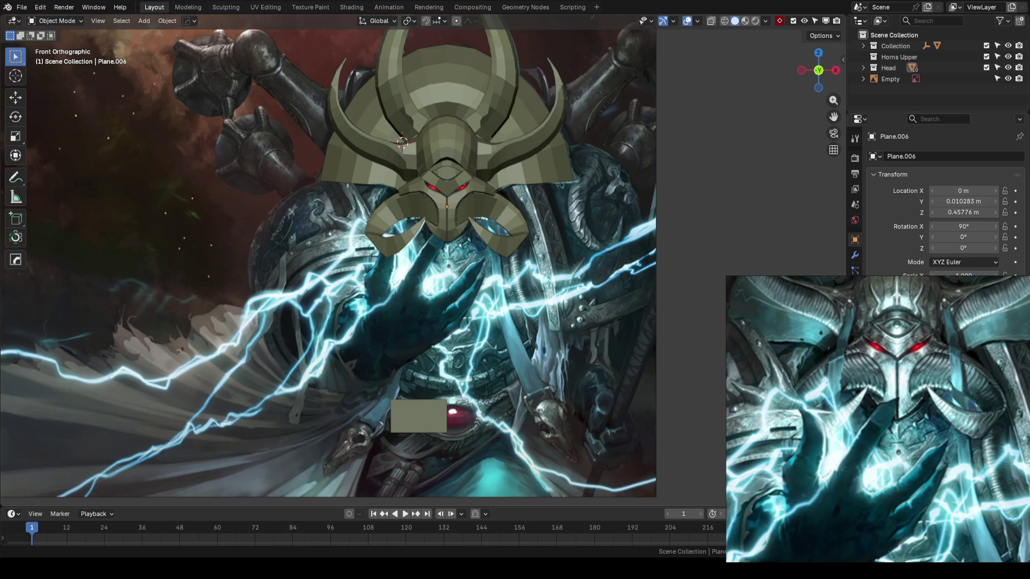
Select and deselect the reference image, save, and orbit to check the helmet's profile
{"action": "left_click", "coordinate": [626, 282]}
{"action": "key", "text": "ctrl+s"}
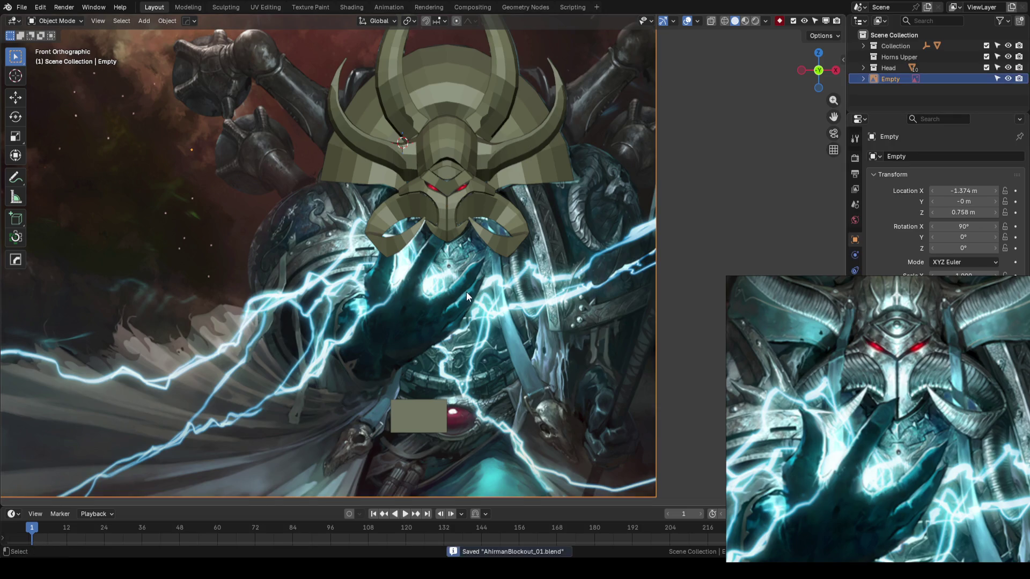
{"action": "left_click", "coordinate": [706, 249]}
{"action": "scroll", "coordinate": [432, 313], "scroll_direction": "up", "scroll_amount": 2}
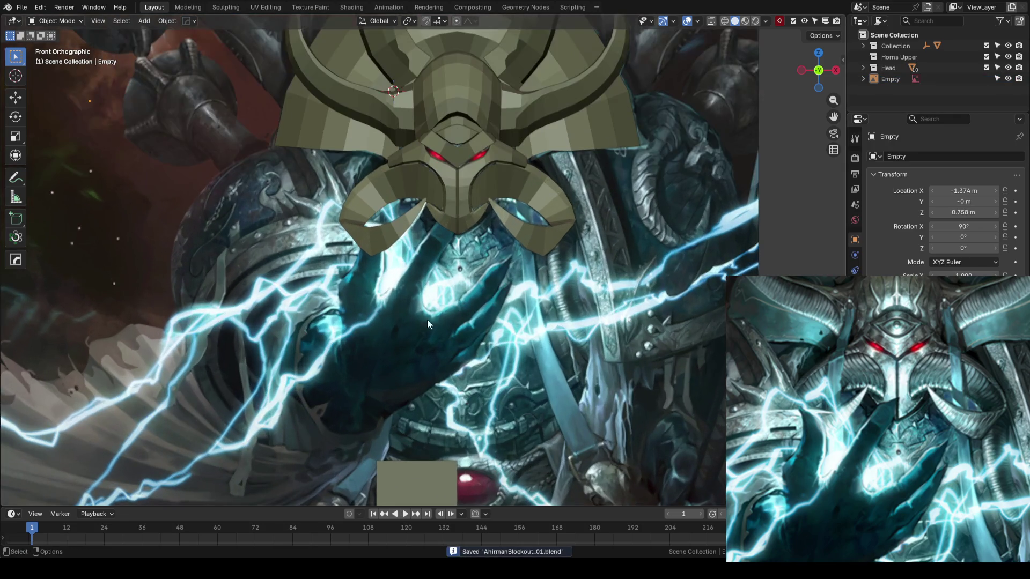
{"action": "scroll", "coordinate": [428, 309], "scroll_direction": "up", "scroll_amount": 1}
{"action": "middle_click_drag", "start_coordinate": [428, 309], "coordinate": [429, 326]}
{"action": "scroll", "coordinate": [430, 332], "scroll_direction": "down", "scroll_amount": 3}
{"action": "mouse_move", "coordinate": [474, 258]}
{"action": "middle_mouse_down"}
{"action": "mouse_move", "coordinate": [444, 265]}
{"action": "mouse_move", "coordinate": [422, 293]}
{"action": "mouse_move", "coordinate": [333, 303]}
{"action": "mouse_move", "coordinate": [512, 290]}
{"action": "mouse_move", "coordinate": [531, 322]}
{"action": "mouse_move", "coordinate": [588, 309]}
{"action": "mouse_move", "coordinate": [569, 250]}
{"action": "middle_mouse_up"}
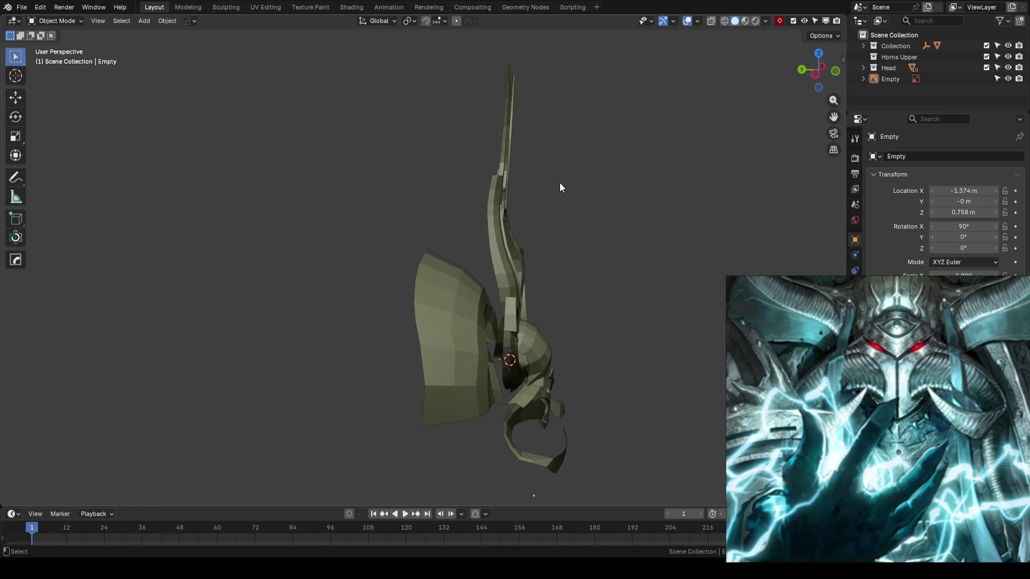
Line up a left side view and begin editing the tall thin horn Plane.002 in wireframe
{"action": "key", "text": "KP_3"}
{"action": "key", "text": "KP_1"}
{"action": "middle_click_drag", "start_coordinate": [556, 174], "coordinate": [571, 238], "text": "shift"}
{"action": "key", "text": "ctrl+KP_3"}
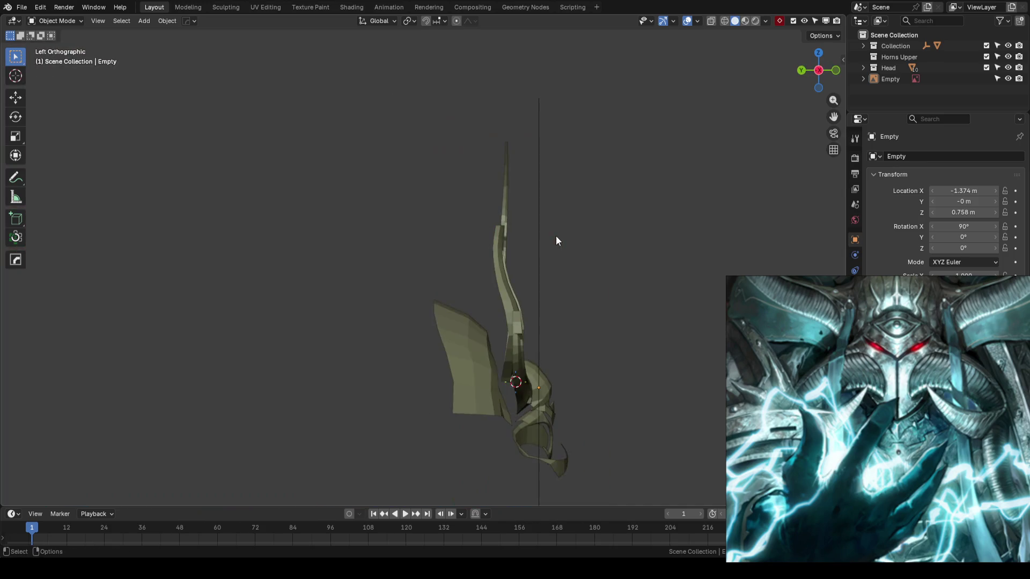
{"action": "scroll", "coordinate": [542, 255], "scroll_direction": "up", "scroll_amount": 1}
{"action": "scroll", "coordinate": [522, 238], "scroll_direction": "up", "scroll_amount": 1}
{"action": "scroll", "coordinate": [487, 241], "scroll_direction": "up", "scroll_amount": 1}
{"action": "left_click", "coordinate": [487, 242]}
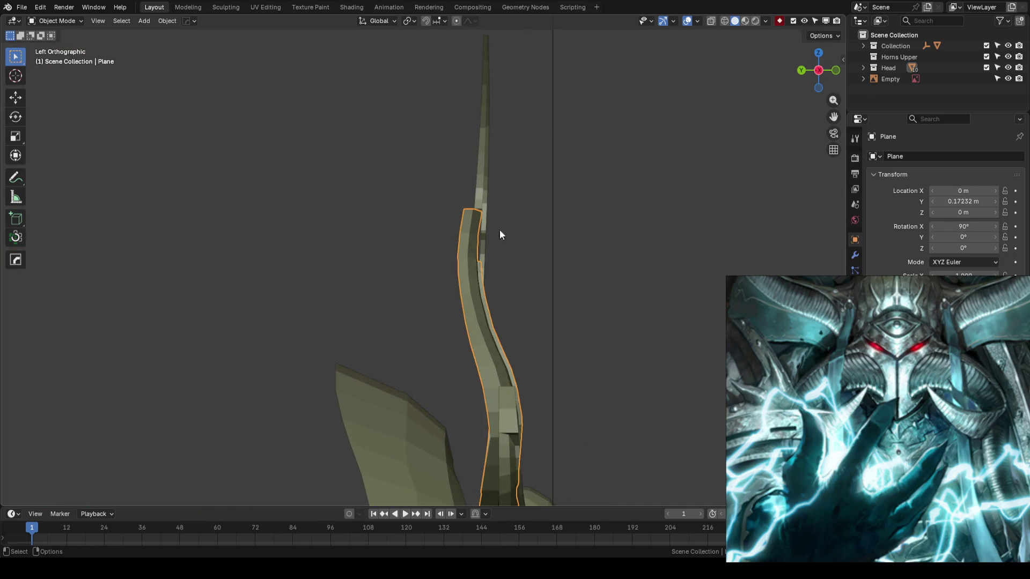
{"action": "middle_click_drag", "start_coordinate": [487, 234], "coordinate": [517, 311], "text": "shift"}
{"action": "left_click", "coordinate": [461, 263]}
{"action": "key", "text": "Tab"}
{"action": "key", "text": "shift+z"}
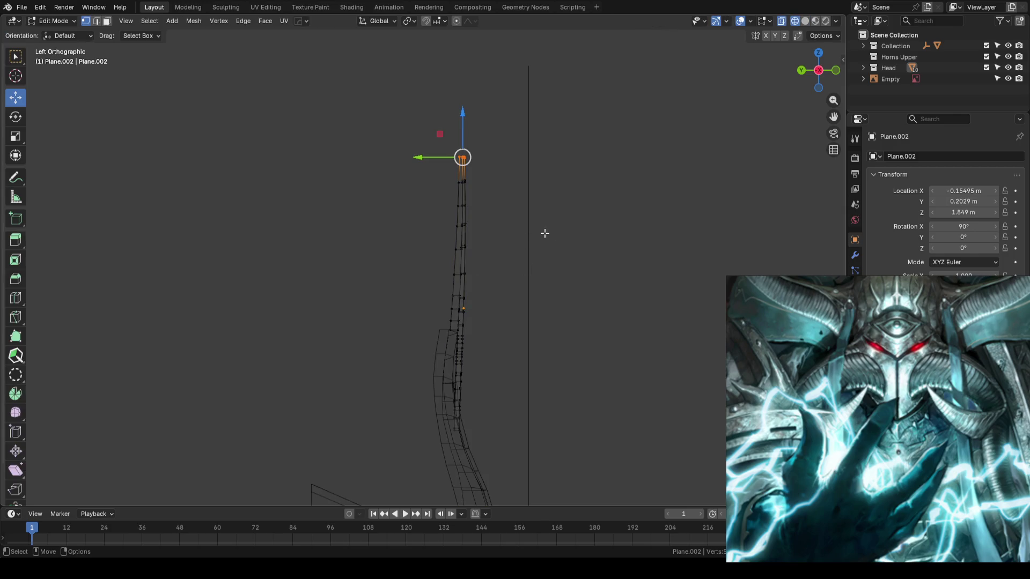
{"action": "middle_click_drag", "start_coordinate": [544, 161], "coordinate": [568, 189]}
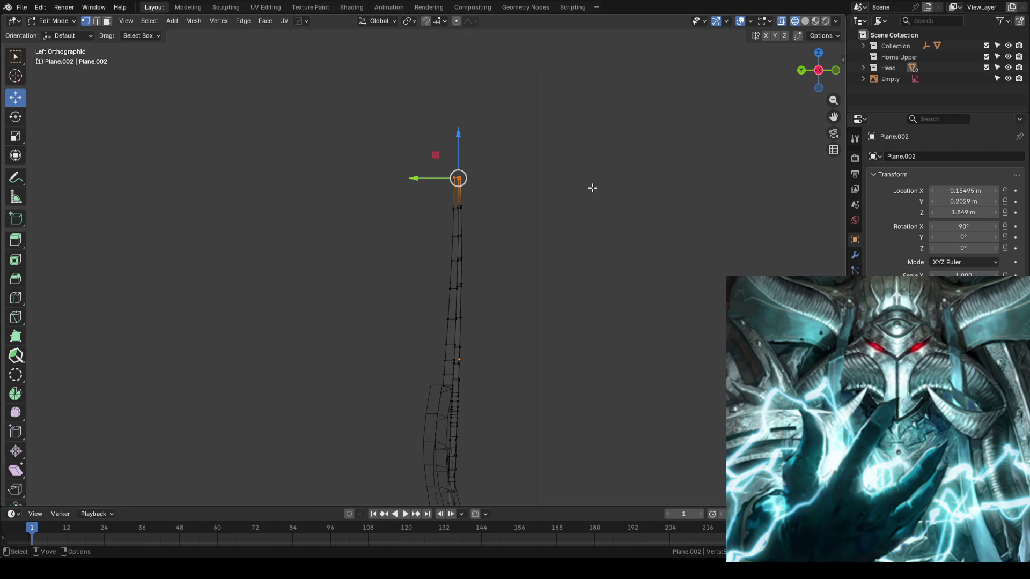
Narrow the horn tip by scaling its vertices along Y with proportional falloff
{"action": "key", "text": "s"}
{"action": "middle_click_drag", "start_coordinate": [587, 189], "coordinate": [579, 188]}
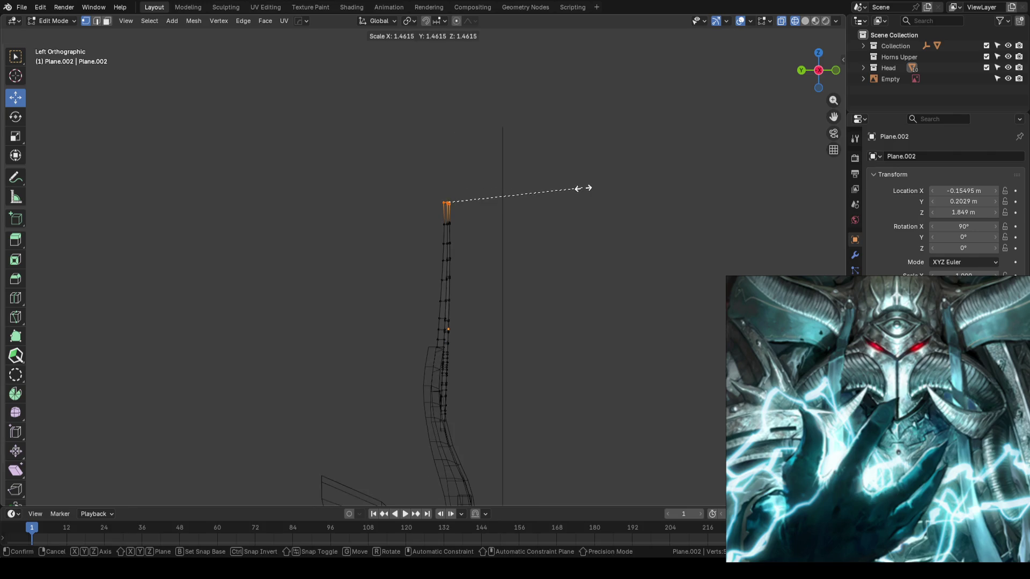
{"action": "left_click", "coordinate": [581, 189]}
{"action": "scroll", "coordinate": [587, 192], "scroll_direction": "up", "scroll_amount": 1}
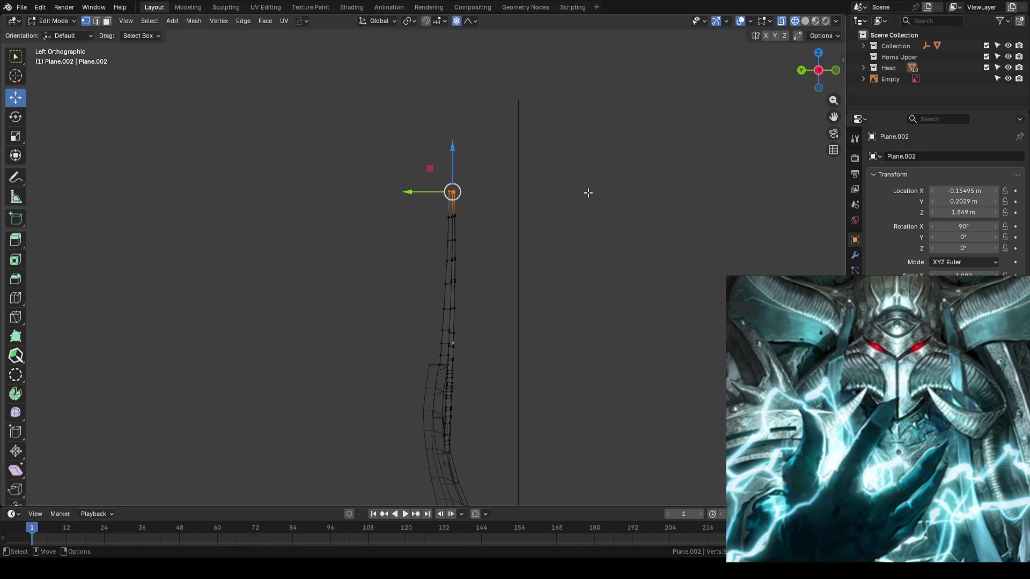
{"action": "key", "text": "s"}
{"action": "key", "text": "y"}
{"action": "scroll", "coordinate": [563, 195], "scroll_direction": "down", "scroll_amount": 3}
{"action": "scroll", "coordinate": [552, 198], "scroll_direction": "down", "scroll_amount": 2}
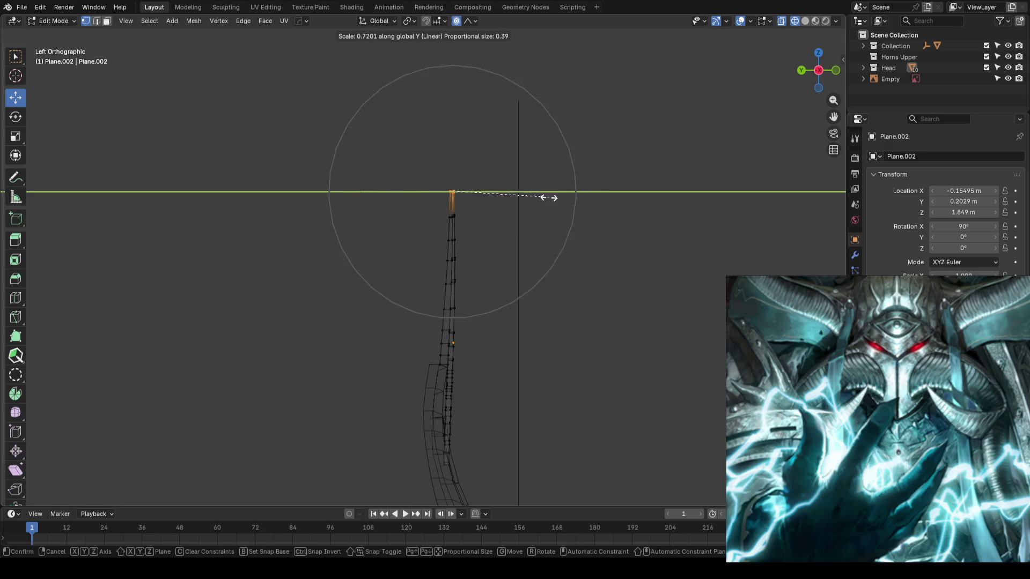
{"action": "left_click", "coordinate": [510, 211]}
Nudge a lower profile vertex of the thin horn along Y, then move on to the curved horn
{"action": "left_click", "coordinate": [420, 280]}
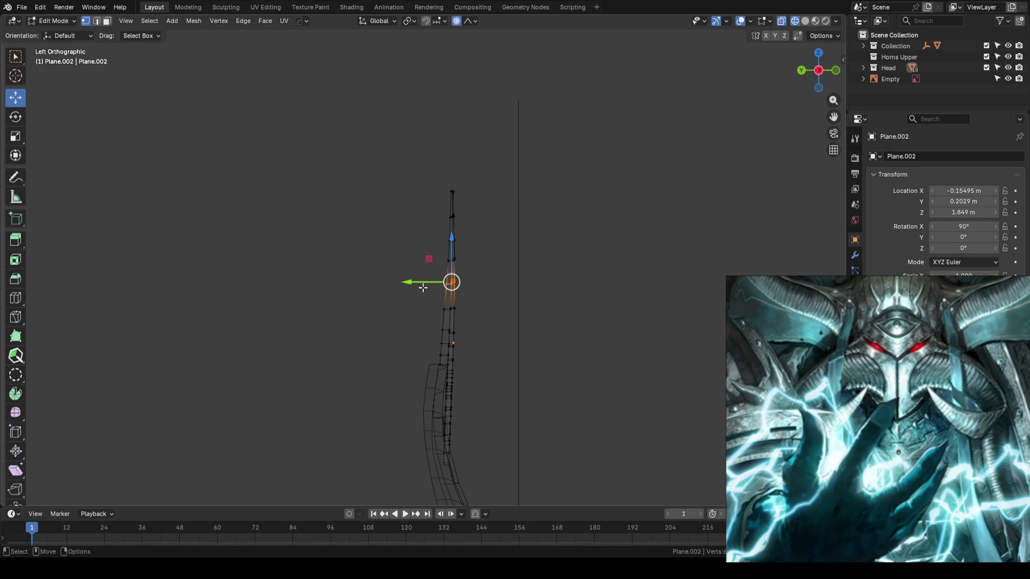
{"action": "key", "text": "g"}
{"action": "key", "text": "y"}
{"action": "left_click", "coordinate": [420, 285]}
{"action": "key", "text": "Tab"}
{"action": "left_click", "coordinate": [444, 364]}
{"action": "key", "text": "Tab"}
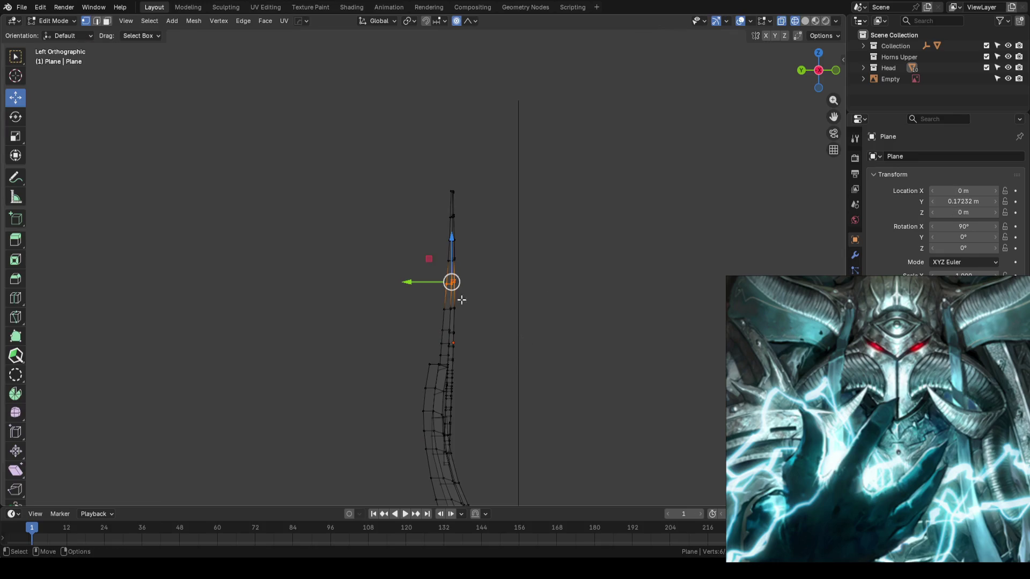
Shift the curved horn's top and lower vertices along Y with falloff to smooth its bend
{"action": "left_click_drag", "start_coordinate": [419, 283], "coordinate": [426, 283]}
{"action": "scroll", "coordinate": [494, 269], "scroll_direction": "down", "scroll_amount": 2}
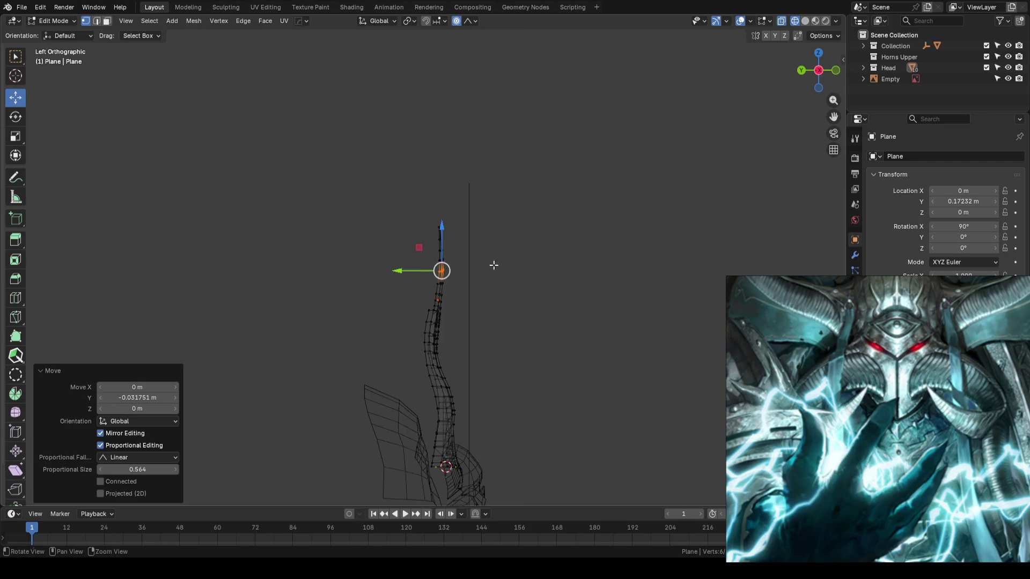
{"action": "left_click", "coordinate": [513, 223]}
{"action": "scroll", "coordinate": [513, 222], "scroll_direction": "up", "scroll_amount": 2}
{"action": "left_click_drag", "start_coordinate": [413, 183], "coordinate": [489, 200]}
{"action": "left_click_drag", "start_coordinate": [410, 203], "coordinate": [416, 203]}
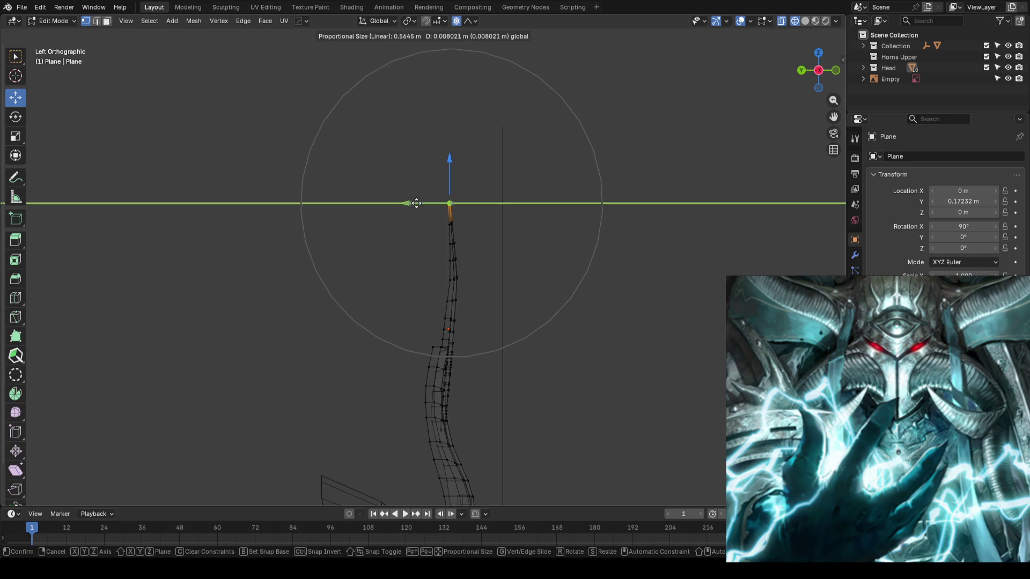
{"action": "left_click", "coordinate": [416, 203]}
{"action": "mouse_move", "coordinate": [424, 277]}
{"action": "left_mouse_down"}
{"action": "mouse_move", "coordinate": [508, 293]}
{"action": "mouse_move", "coordinate": [406, 315]}
{"action": "mouse_move", "coordinate": [421, 299]}
{"action": "left_mouse_up"}
{"action": "mouse_move", "coordinate": [574, 288]}
{"action": "middle_mouse_down"}
{"action": "mouse_move", "coordinate": [419, 299]}
{"action": "mouse_move", "coordinate": [540, 232]}
{"action": "mouse_move", "coordinate": [601, 255]}
{"action": "mouse_move", "coordinate": [601, 285]}
{"action": "middle_mouse_up"}
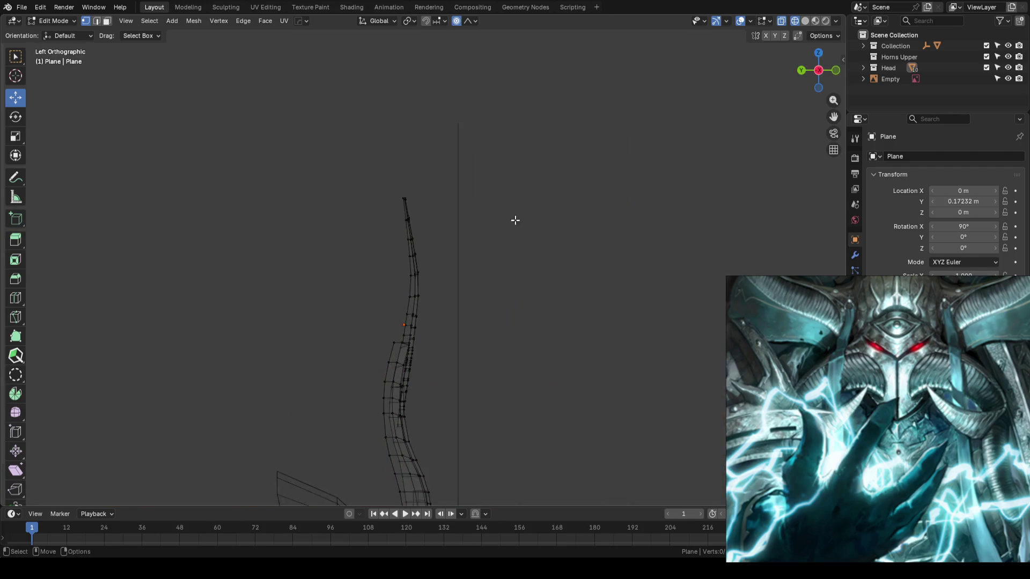
Push the horn's top vertex further along Y in side view and check it in solid shading
{"action": "key", "text": "ctrl+KP_3"}
{"action": "left_click", "coordinate": [454, 243]}
{"action": "middle_click_drag", "start_coordinate": [512, 273], "coordinate": [436, 184], "text": "shift"}
{"action": "left_click_drag", "start_coordinate": [424, 186], "coordinate": [417, 184]}
{"action": "scroll", "coordinate": [418, 186], "scroll_direction": "up", "scroll_amount": 2}
{"action": "middle_click_drag", "start_coordinate": [498, 295], "coordinate": [460, 194], "text": "shift"}
{"action": "left_click_drag", "start_coordinate": [417, 161], "coordinate": [414, 161]}
{"action": "mouse_move", "coordinate": [558, 253]}
{"action": "middle_mouse_down", "text": "shift"}
{"action": "mouse_move", "coordinate": [542, 200]}
{"action": "mouse_move", "coordinate": [502, 217]}
{"action": "middle_mouse_up", "text": "shift"}
{"action": "left_click_drag", "start_coordinate": [447, 203], "coordinate": [451, 201]}
{"action": "key", "text": "shift+z"}
{"action": "mouse_move", "coordinate": [597, 220]}
{"action": "middle_mouse_down"}
{"action": "mouse_move", "coordinate": [604, 237]}
{"action": "mouse_move", "coordinate": [623, 241]}
{"action": "mouse_move", "coordinate": [588, 283]}
{"action": "mouse_move", "coordinate": [584, 249]}
{"action": "middle_mouse_up"}
{"action": "key", "text": "Tab"}
Try shifting a few mid-height vertices of the thin horn Plane.002 along Y, then undo it
{"action": "key", "text": "ctrl+KP_3"}
{"action": "scroll", "coordinate": [477, 327], "scroll_direction": "up", "scroll_amount": 3}
{"action": "key", "text": "Tab"}
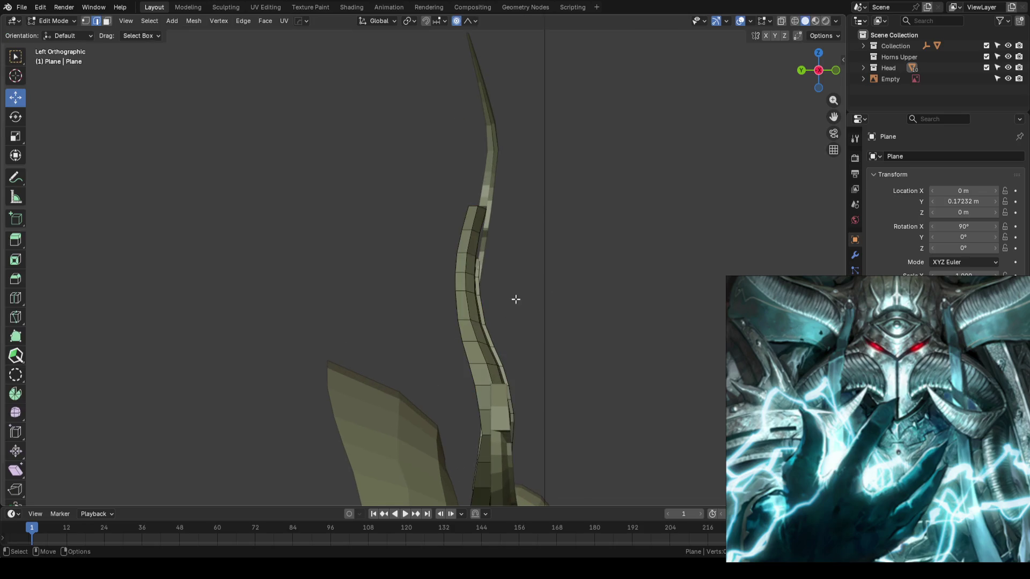
{"action": "key", "text": "shift+z"}
{"action": "scroll", "coordinate": [539, 258], "scroll_direction": "down", "scroll_amount": 2}
{"action": "key", "text": "Tab"}
{"action": "left_click", "coordinate": [469, 197]}
{"action": "key", "text": "Tab"}
{"action": "left_click", "coordinate": [580, 208]}
{"action": "scroll", "coordinate": [550, 258], "scroll_direction": "up", "scroll_amount": 2}
{"action": "left_click_drag", "start_coordinate": [460, 238], "coordinate": [520, 258]}
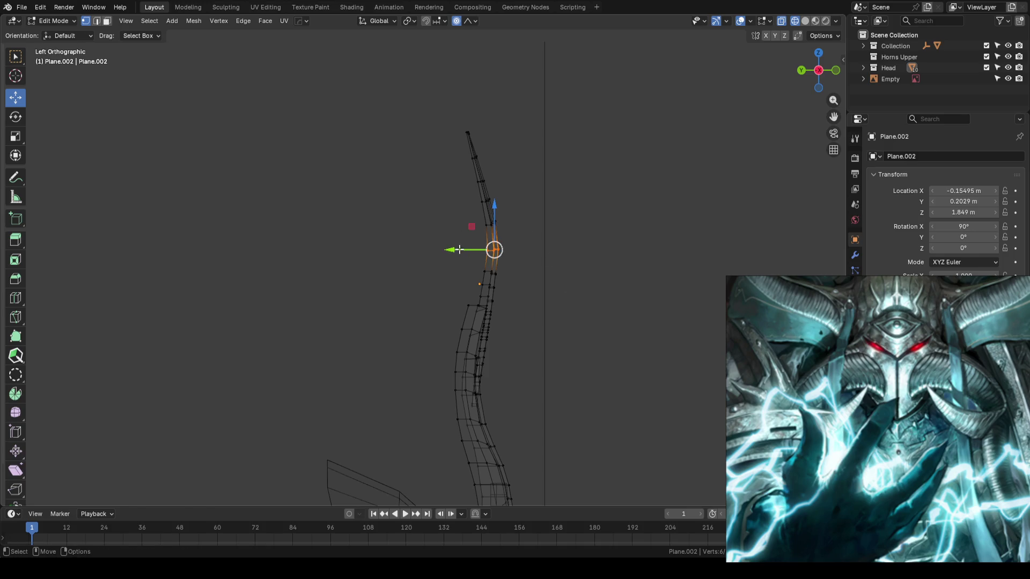
{"action": "left_click_drag", "start_coordinate": [457, 250], "coordinate": [456, 247]}
{"action": "scroll", "coordinate": [456, 246], "scroll_direction": "up", "scroll_amount": 8}
{"action": "key", "text": "ctrl+z"}
{"action": "key", "text": "g"}
{"action": "key", "text": "Escape"}
Test two more Y moves with falloff on the thin horn's vertices and undo both
{"action": "left_click_drag", "start_coordinate": [447, 276], "coordinate": [448, 276]}
{"action": "middle_click_drag", "start_coordinate": [583, 281], "coordinate": [608, 253], "text": "shift"}
{"action": "key", "text": "ctrl+z"}
{"action": "left_click_drag", "start_coordinate": [483, 258], "coordinate": [472, 249]}
{"action": "key", "text": "ctrl+z"}
{"action": "middle_click_drag", "start_coordinate": [591, 329], "coordinate": [591, 236], "text": "shift"}
{"action": "scroll", "coordinate": [591, 281], "scroll_direction": "up", "scroll_amount": 1}
{"action": "scroll", "coordinate": [579, 311], "scroll_direction": "up", "scroll_amount": 2}
{"action": "scroll", "coordinate": [545, 298], "scroll_direction": "up", "scroll_amount": 1}
{"action": "scroll", "coordinate": [481, 310], "scroll_direction": "up", "scroll_amount": 1}
Shift the horn's neck vertices slightly along Y and save the blockout file
{"action": "left_click_drag", "start_coordinate": [439, 316], "coordinate": [542, 329]}
{"action": "left_click_drag", "start_coordinate": [453, 326], "coordinate": [463, 325]}
{"action": "mouse_move", "coordinate": [610, 317]}
{"action": "middle_mouse_down"}
{"action": "mouse_move", "coordinate": [599, 260]}
{"action": "mouse_move", "coordinate": [617, 255]}
{"action": "middle_mouse_up"}
{"action": "key", "text": "Tab"}
{"action": "key", "text": "ctrl+s"}
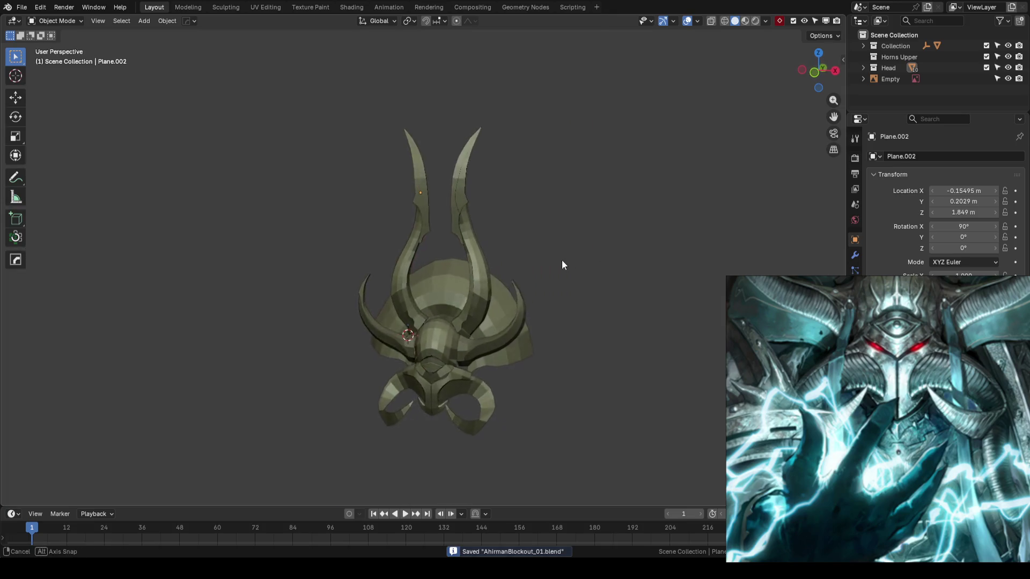
{"action": "mouse_move", "coordinate": [563, 265]}
{"action": "middle_mouse_down"}
{"action": "mouse_move", "coordinate": [577, 275]}
{"action": "mouse_move", "coordinate": [541, 279]}
{"action": "middle_mouse_up"}
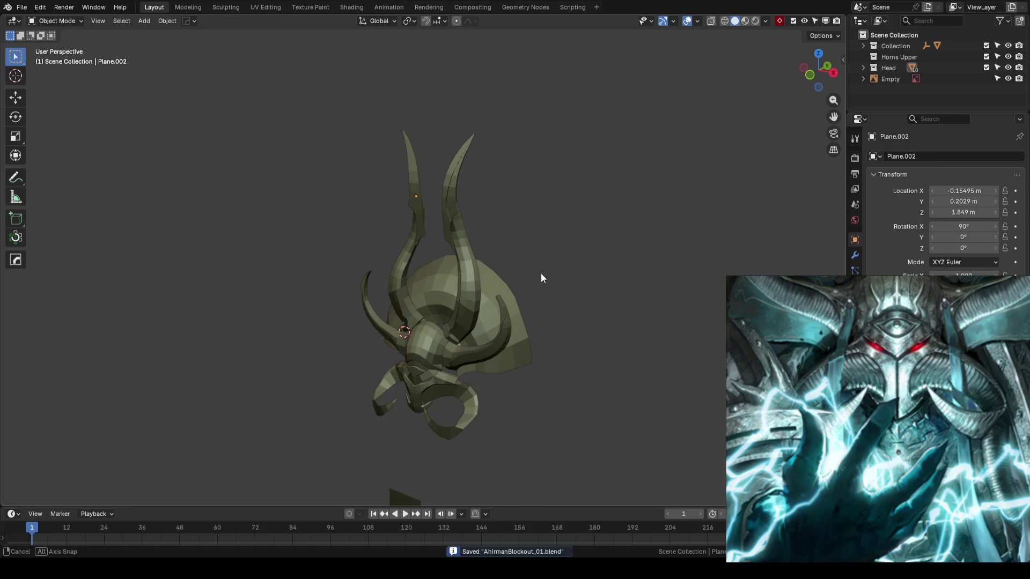
{"action": "mouse_move", "coordinate": [541, 278]}
{"action": "middle_mouse_down"}
{"action": "mouse_move", "coordinate": [526, 328]}
{"action": "mouse_move", "coordinate": [535, 279]}
{"action": "mouse_move", "coordinate": [488, 298]}
{"action": "middle_mouse_up"}
{"action": "scroll", "coordinate": [551, 290], "scroll_direction": "up", "scroll_amount": 2}
{"action": "scroll", "coordinate": [482, 301], "scroll_direction": "up", "scroll_amount": 2}
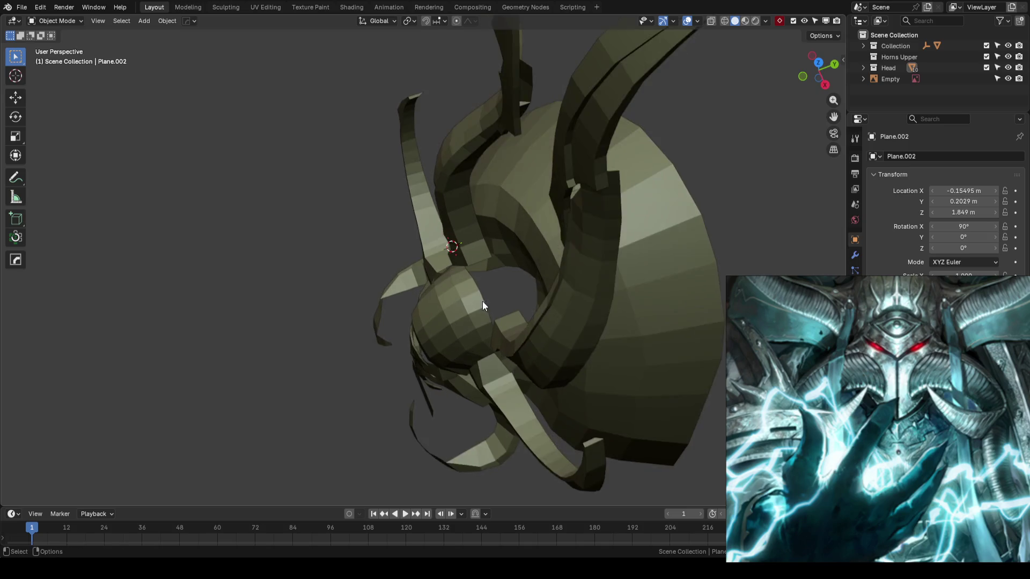
{"action": "scroll", "coordinate": [481, 301], "scroll_direction": "up", "scroll_amount": 3}
Extrude a new vertex up from the top of the face dome Plane.005 and place it along Y without proportional editing
{"action": "left_click", "coordinate": [486, 301]}
{"action": "key", "text": "Tab"}
{"action": "key", "text": "Tab"}
{"action": "key", "text": "Tab"}
{"action": "scroll", "coordinate": [518, 301], "scroll_direction": "up", "scroll_amount": 2}
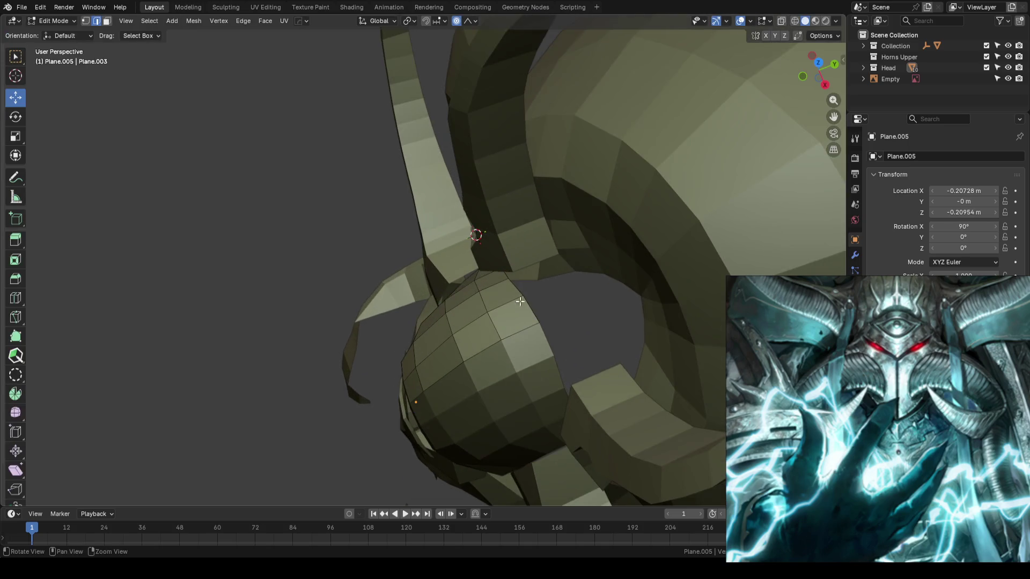
{"action": "middle_click_drag", "start_coordinate": [518, 301], "coordinate": [483, 266]}
{"action": "left_click", "coordinate": [467, 255]}
{"action": "key", "text": "e"}
{"action": "key", "text": "Escape"}
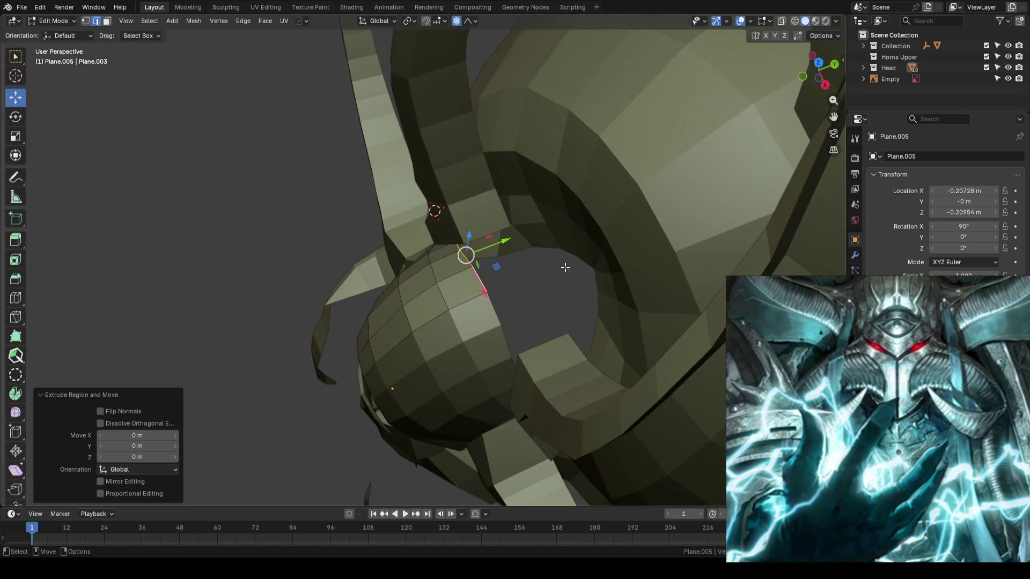
{"action": "key", "text": "o"}
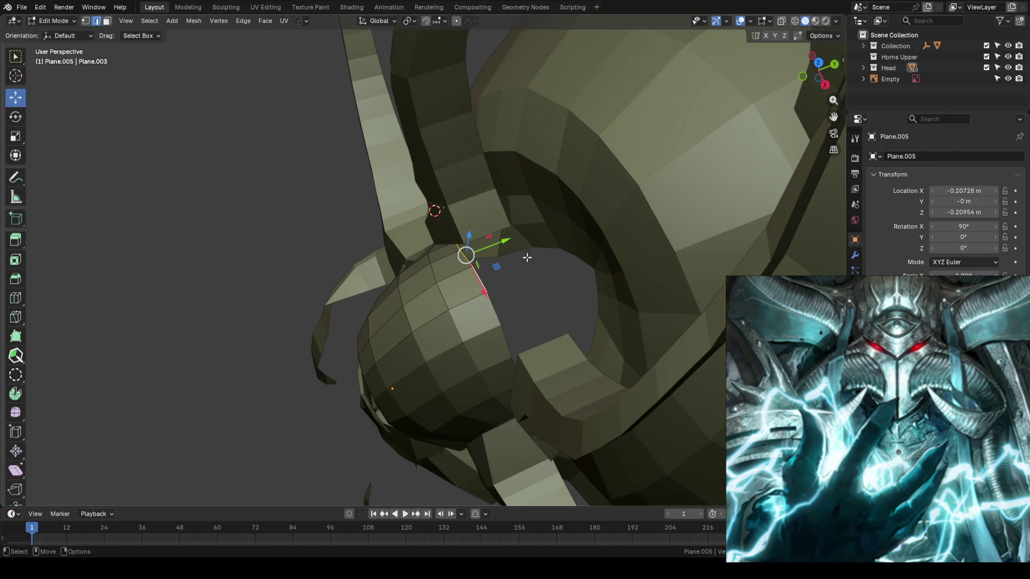
{"action": "key", "text": "g"}
{"action": "key", "text": "y"}
{"action": "left_click", "coordinate": [552, 229]}
{"action": "mouse_move", "coordinate": [554, 229]}
{"action": "middle_mouse_down"}
{"action": "mouse_move", "coordinate": [633, 223]}
{"action": "mouse_move", "coordinate": [564, 241]}
{"action": "mouse_move", "coordinate": [383, 251]}
{"action": "middle_mouse_up"}
{"action": "key", "text": "Tab"}
Shift the tall upper horn Plane.002 slightly along Y with the Move tool
{"action": "left_click", "coordinate": [466, 196]}
{"action": "scroll", "coordinate": [466, 195], "scroll_direction": "down", "scroll_amount": 4}
{"action": "middle_click_drag", "start_coordinate": [593, 349], "coordinate": [437, 119]}
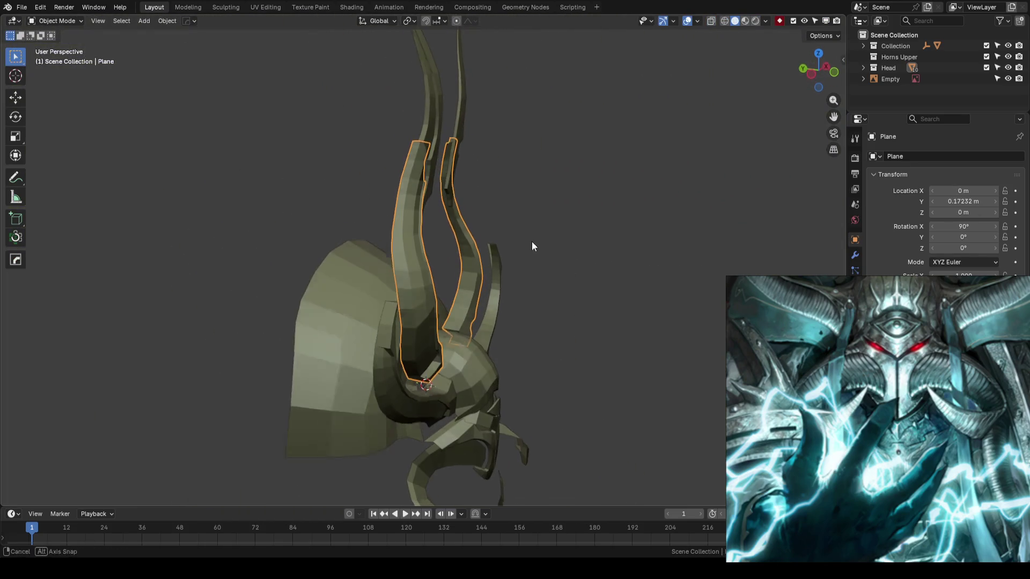
{"action": "left_click", "coordinate": [438, 118]}
{"action": "key", "text": "shift+space"}
{"action": "key", "text": "g"}
{"action": "scroll", "coordinate": [540, 283], "scroll_direction": "up", "scroll_amount": 3}
{"action": "scroll", "coordinate": [539, 283], "scroll_direction": "up", "scroll_amount": 1}
{"action": "key", "text": "comma"}
{"action": "left_click", "coordinate": [540, 283]}
{"action": "left_click_drag", "start_coordinate": [425, 339], "coordinate": [451, 340]}
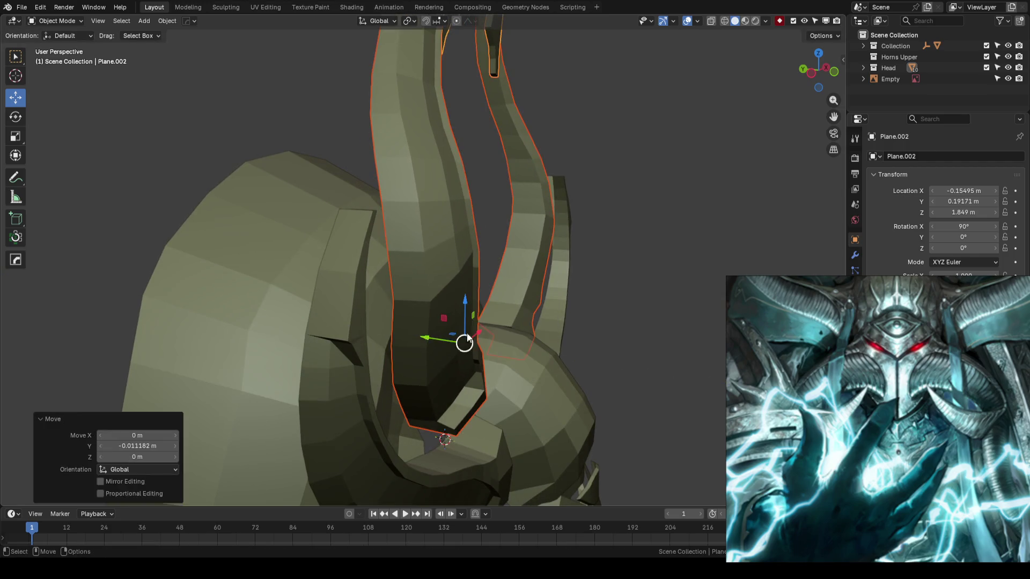
{"action": "key", "text": "alt+a"}
Check the helmet front-on against the reference and save the blockout
{"action": "mouse_move", "coordinate": [658, 319]}
{"action": "middle_mouse_down"}
{"action": "mouse_move", "coordinate": [550, 283]}
{"action": "mouse_move", "coordinate": [431, 329]}
{"action": "mouse_move", "coordinate": [458, 322]}
{"action": "mouse_move", "coordinate": [551, 364]}
{"action": "middle_mouse_up"}
{"action": "key", "text": "KP_1"}
{"action": "scroll", "coordinate": [554, 272], "scroll_direction": "down", "scroll_amount": 4}
{"action": "key", "text": "ctrl+s"}
{"action": "scroll", "coordinate": [484, 284], "scroll_direction": "up", "scroll_amount": 5}
{"action": "mouse_move", "coordinate": [483, 284]}
{"action": "middle_mouse_down"}
{"action": "mouse_move", "coordinate": [524, 297]}
{"action": "mouse_move", "coordinate": [493, 279]}
{"action": "mouse_move", "coordinate": [410, 284]}
{"action": "mouse_move", "coordinate": [460, 279]}
{"action": "middle_mouse_up"}
{"action": "key", "text": "KP_1"}
{"action": "scroll", "coordinate": [525, 296], "scroll_direction": "down", "scroll_amount": 4}
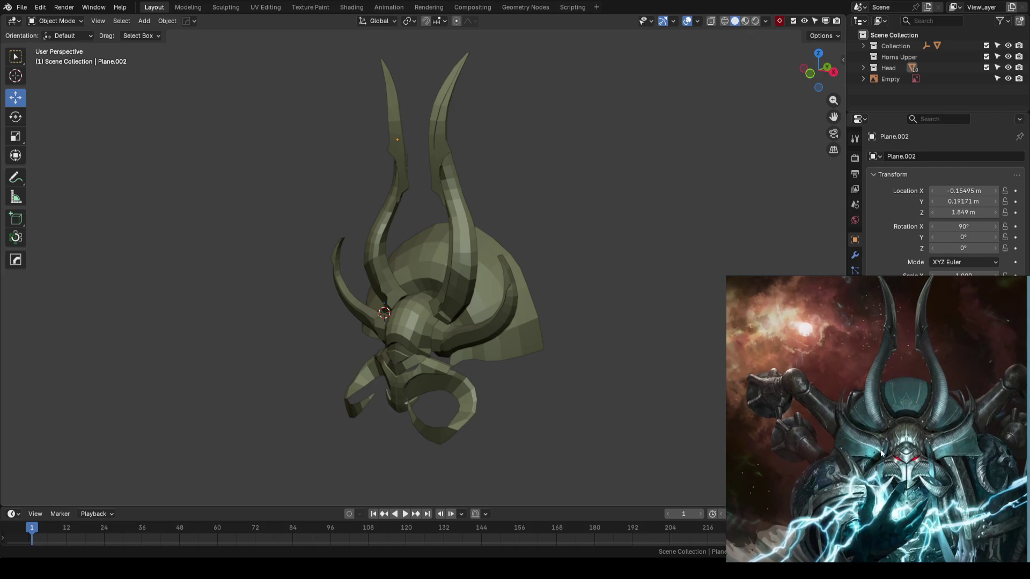
Line the helmet up in the front reference view and save the blockout file
{"action": "key", "text": "KP_1"}
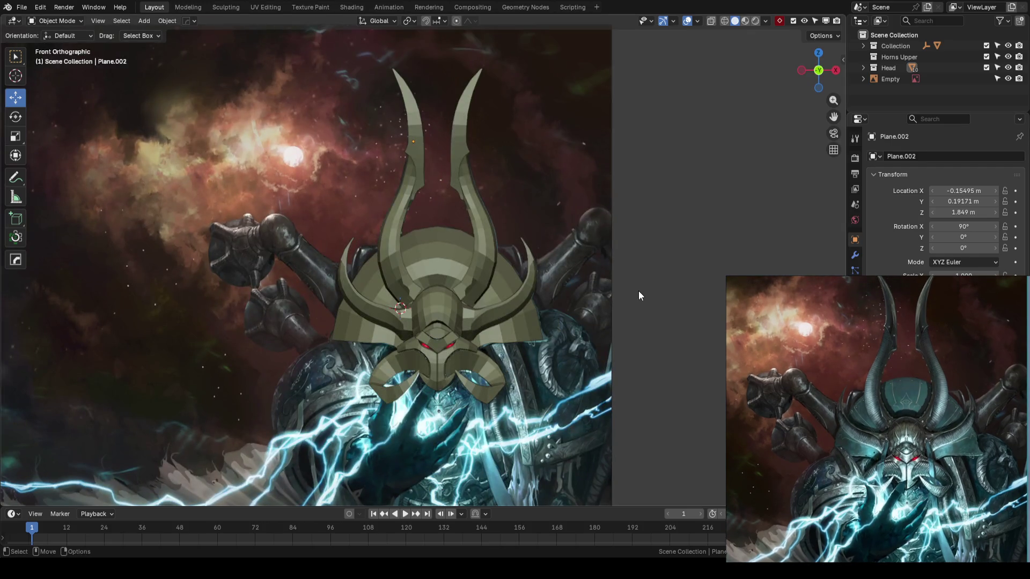
{"action": "key", "text": "ctrl+s"}
{"action": "mouse_move", "coordinate": [471, 307]}
{"action": "middle_mouse_down"}
{"action": "mouse_move", "coordinate": [567, 296]}
{"action": "mouse_move", "coordinate": [379, 290]}
{"action": "mouse_move", "coordinate": [592, 287]}
{"action": "mouse_move", "coordinate": [444, 315]}
{"action": "mouse_move", "coordinate": [487, 283]}
{"action": "middle_mouse_up"}
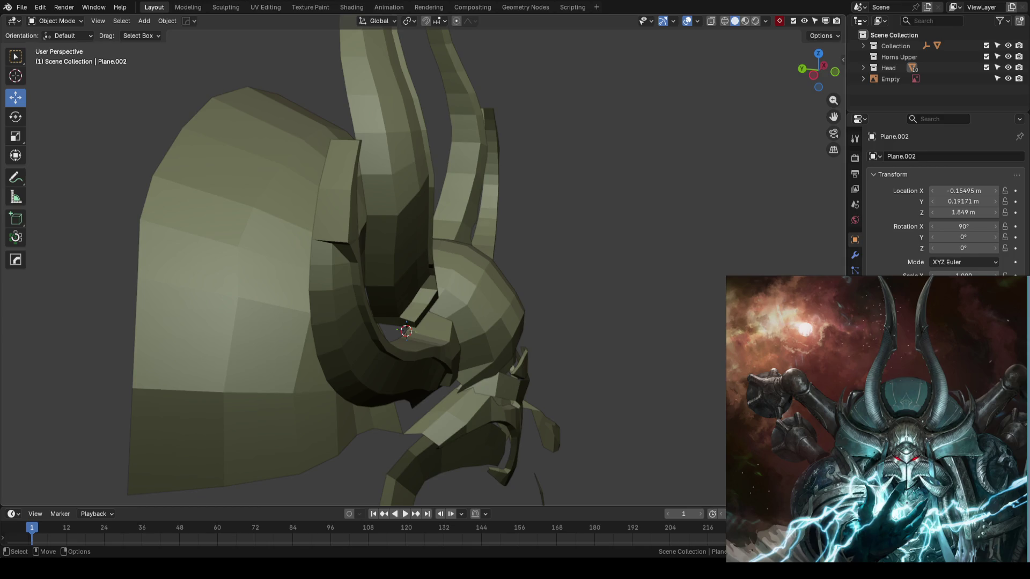
Shift two lower edge loops of the curved horn piece along Y
{"action": "mouse_move", "coordinate": [576, 361]}
{"action": "middle_mouse_down"}
{"action": "mouse_move", "coordinate": [479, 302]}
{"action": "mouse_move", "coordinate": [527, 296]}
{"action": "mouse_move", "coordinate": [504, 288]}
{"action": "mouse_move", "coordinate": [368, 287]}
{"action": "mouse_move", "coordinate": [350, 307]}
{"action": "mouse_move", "coordinate": [437, 301]}
{"action": "mouse_move", "coordinate": [504, 261]}
{"action": "middle_mouse_up"}
{"action": "left_click", "coordinate": [527, 297]}
{"action": "key", "text": "Tab"}
{"action": "middle_click_drag", "start_coordinate": [481, 194], "coordinate": [474, 218]}
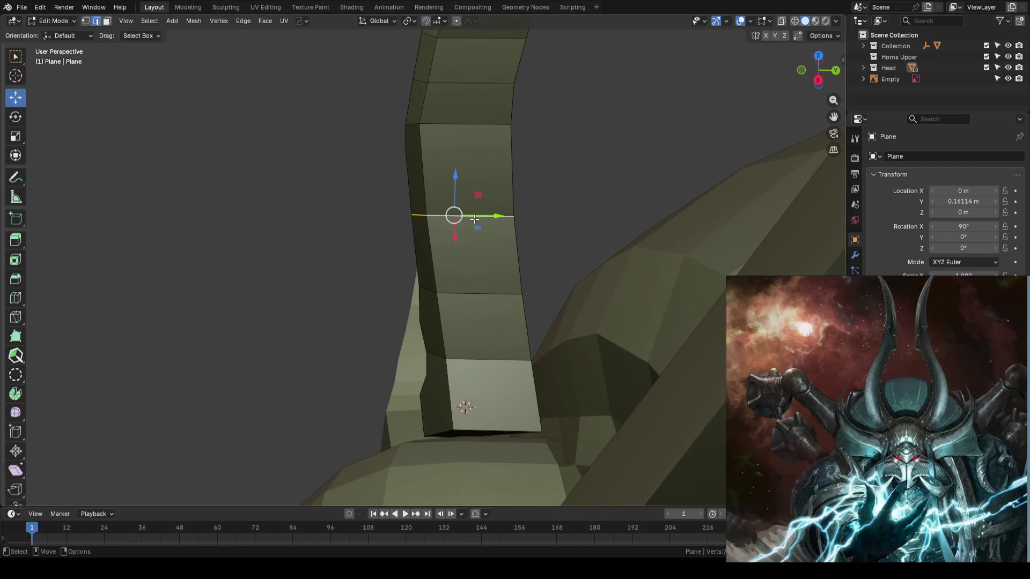
{"action": "left_click_drag", "start_coordinate": [483, 215], "coordinate": [475, 215]}
{"action": "left_click", "coordinate": [476, 295], "text": "alt"}
{"action": "left_click_drag", "start_coordinate": [501, 288], "coordinate": [495, 287]}
{"action": "left_click", "coordinate": [495, 288]}
{"action": "scroll", "coordinate": [317, 312], "scroll_direction": "down", "scroll_amount": 3}
{"action": "key", "text": "Tab"}
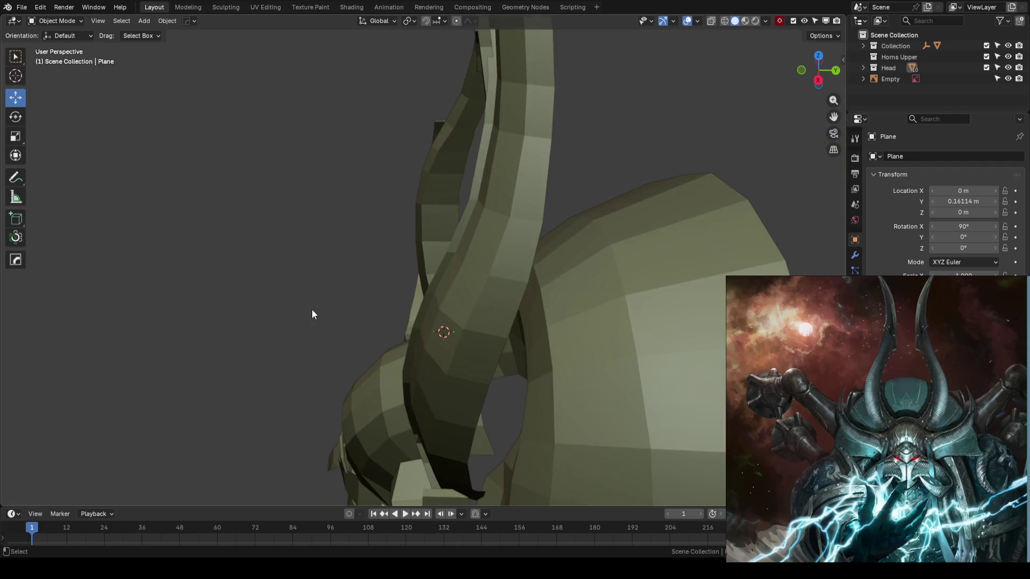
Save the blockout and orbit around the helmet to review the horn joins
{"action": "key", "text": "KP_1"}
{"action": "key", "text": "ctrl+s"}
{"action": "middle_click_drag", "start_coordinate": [311, 309], "coordinate": [470, 330]}
{"action": "scroll", "coordinate": [470, 331], "scroll_direction": "up", "scroll_amount": 3}
{"action": "scroll", "coordinate": [487, 328], "scroll_direction": "up", "scroll_amount": 2}
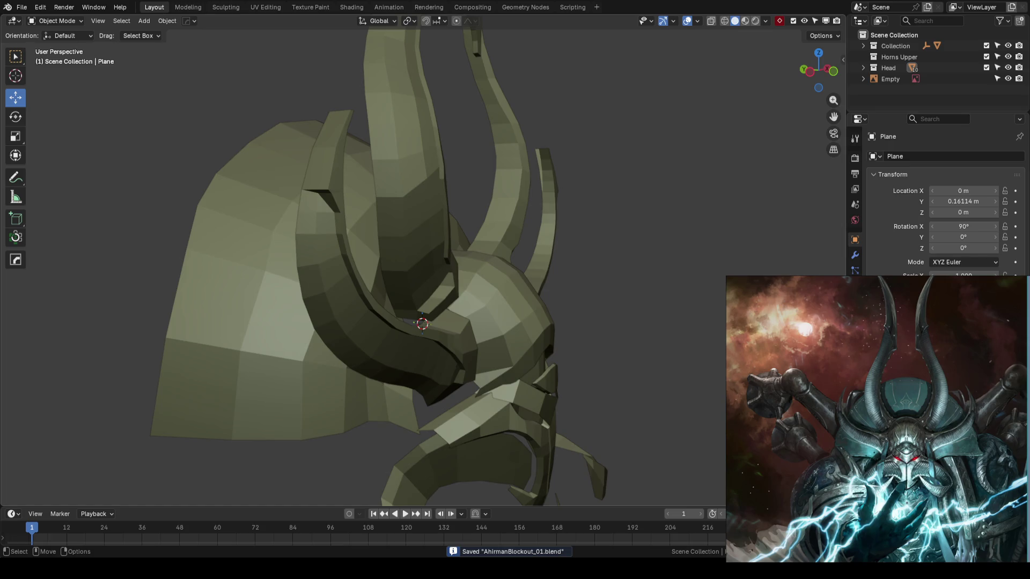
{"action": "middle_click_drag", "start_coordinate": [468, 304], "coordinate": [411, 318]}
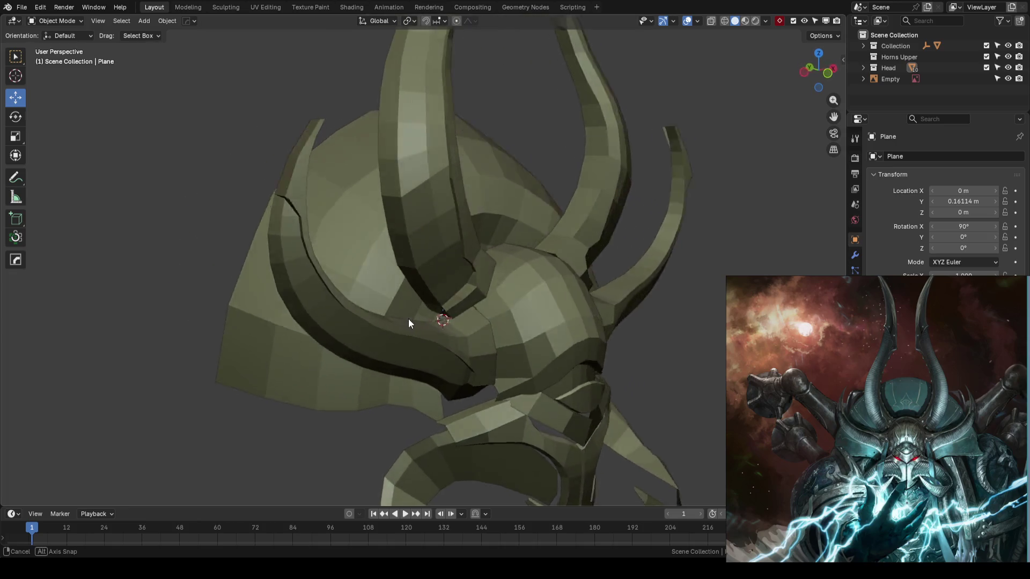
{"action": "middle_click_drag", "start_coordinate": [411, 318], "coordinate": [449, 342]}
{"action": "scroll", "coordinate": [460, 309], "scroll_direction": "up", "scroll_amount": 4}
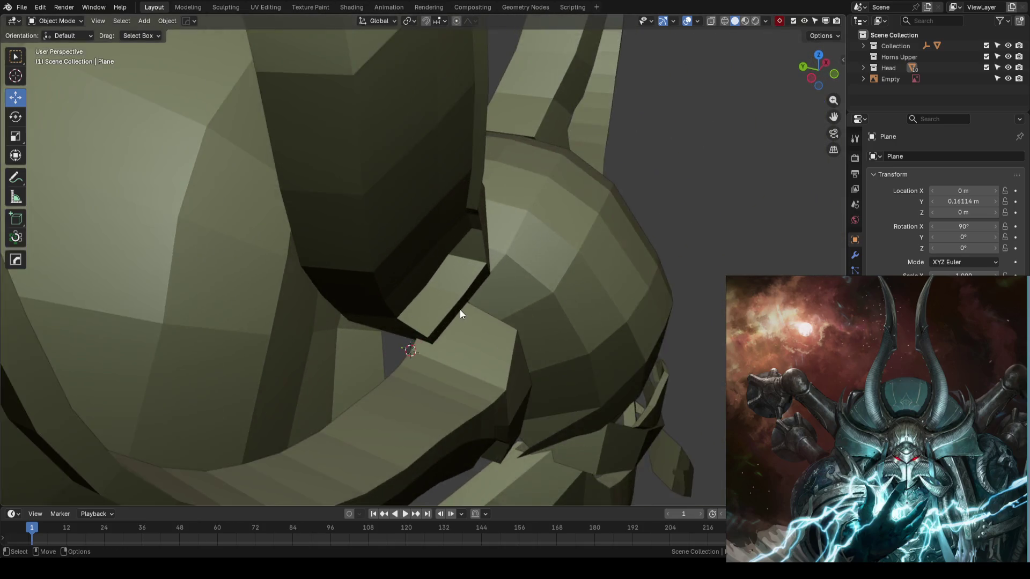
{"action": "scroll", "coordinate": [459, 310], "scroll_direction": "down", "scroll_amount": 3}
{"action": "scroll", "coordinate": [453, 272], "scroll_direction": "down", "scroll_amount": 3}
{"action": "scroll", "coordinate": [475, 285], "scroll_direction": "down", "scroll_amount": 4}
{"action": "key", "text": "KP_1"}
{"action": "scroll", "coordinate": [516, 305], "scroll_direction": "down", "scroll_amount": 1}
{"action": "key", "text": "w"}
{"action": "scroll", "coordinate": [494, 322], "scroll_direction": "up", "scroll_amount": 2}
{"action": "middle_click_drag", "start_coordinate": [493, 323], "coordinate": [583, 299]}
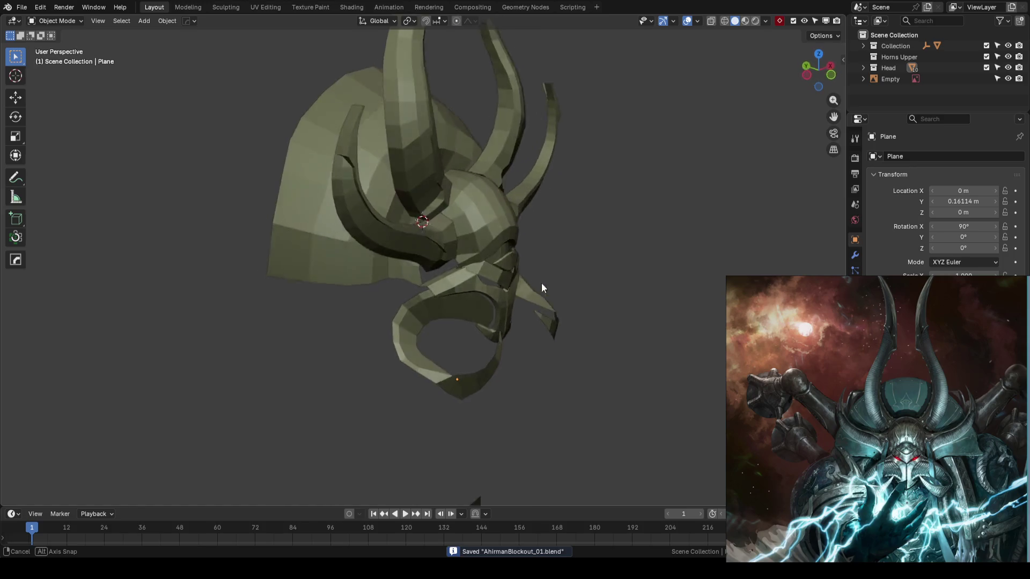
{"action": "mouse_move", "coordinate": [583, 298]}
{"action": "middle_mouse_down"}
{"action": "mouse_move", "coordinate": [365, 277]}
{"action": "mouse_move", "coordinate": [408, 256]}
{"action": "middle_mouse_up"}
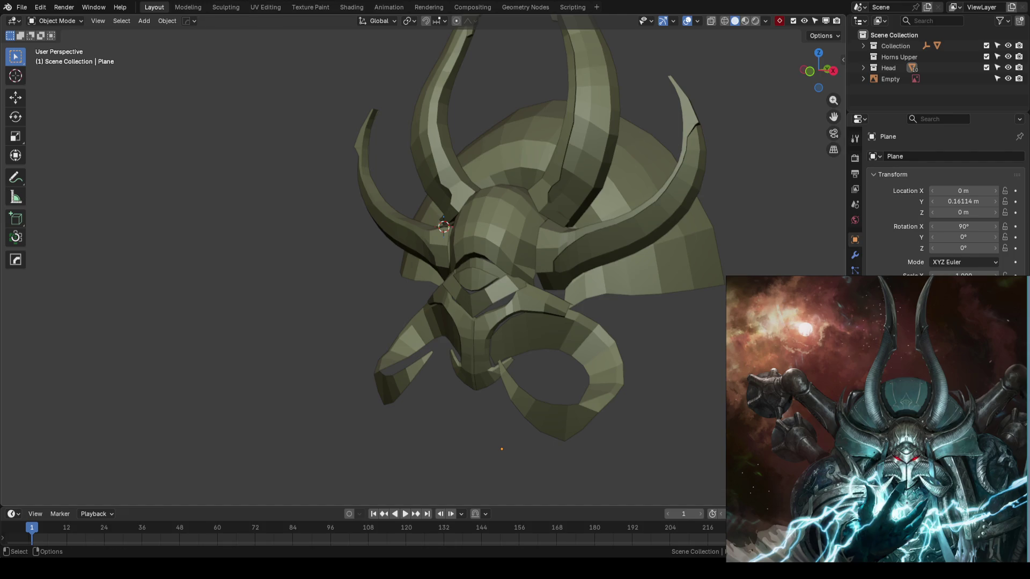
{"action": "mouse_move", "coordinate": [572, 280]}
{"action": "middle_mouse_down"}
{"action": "mouse_move", "coordinate": [645, 332]}
{"action": "mouse_move", "coordinate": [567, 326]}
{"action": "middle_mouse_up"}
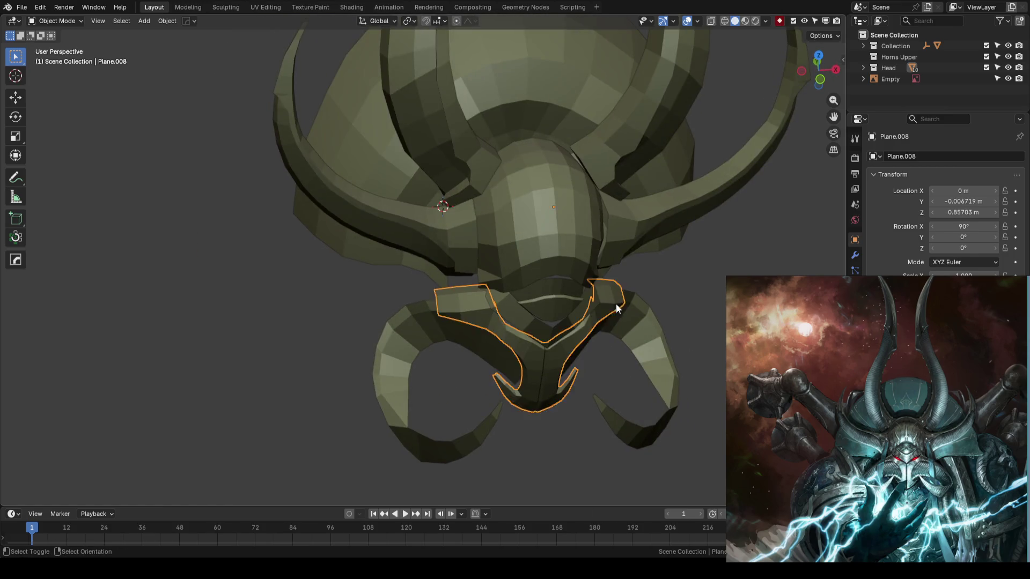
Slide the face plate Plane.008's side vertex along its edge twice with Vertex Slide
{"action": "key", "text": "KP_Decimal"}
{"action": "mouse_move", "coordinate": [634, 302]}
{"action": "middle_mouse_down"}
{"action": "mouse_move", "coordinate": [553, 320]}
{"action": "mouse_move", "coordinate": [525, 294]}
{"action": "mouse_move", "coordinate": [606, 333]}
{"action": "middle_mouse_up"}
{"action": "key", "text": "Tab"}
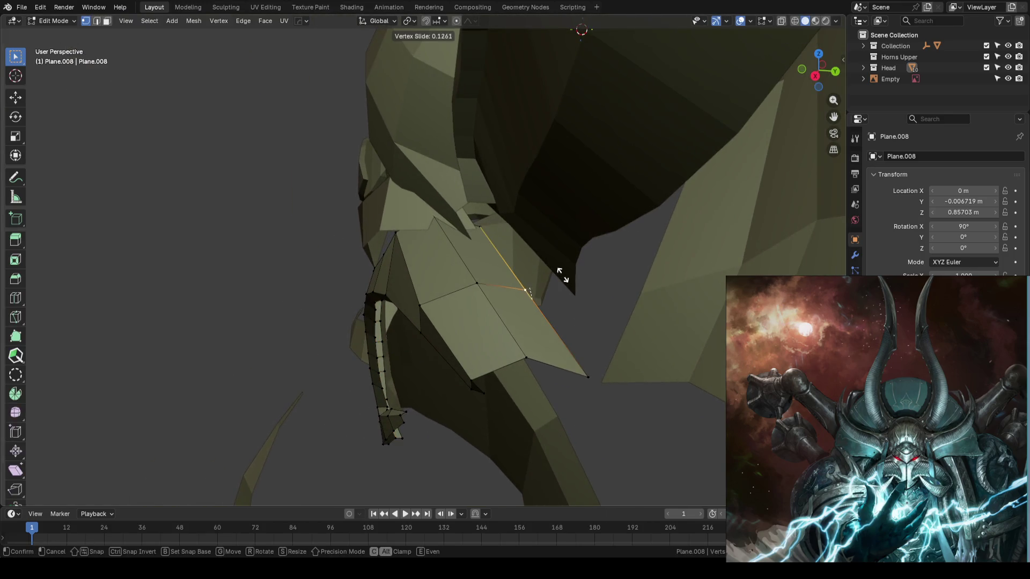
{"action": "left_click", "coordinate": [551, 266]}
{"action": "key", "text": "shift+v"}
{"action": "left_click", "coordinate": [566, 303]}
{"action": "mouse_move", "coordinate": [565, 303]}
{"action": "middle_mouse_down"}
{"action": "mouse_move", "coordinate": [570, 325]}
{"action": "mouse_move", "coordinate": [527, 306]}
{"action": "middle_mouse_up"}
Nudge the plate's edge vertices along Y, save, and view the helmet front-on over the concept art
{"action": "mouse_move", "coordinate": [531, 301]}
{"action": "left_mouse_down"}
{"action": "mouse_move", "coordinate": [523, 297]}
{"action": "mouse_move", "coordinate": [536, 296]}
{"action": "left_mouse_up"}
{"action": "left_click_drag", "start_coordinate": [503, 337], "coordinate": [503, 334]}
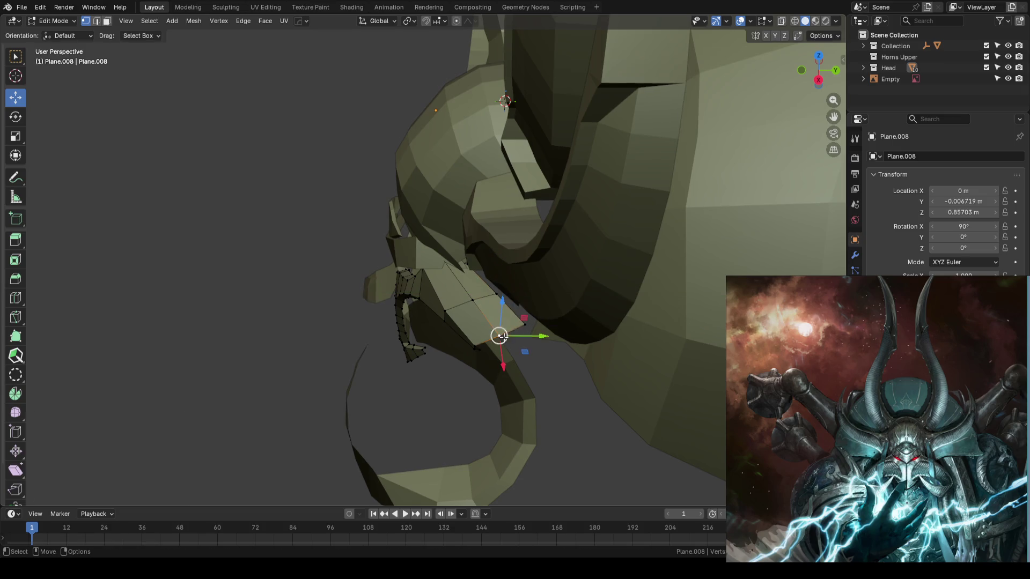
{"action": "middle_click_drag", "start_coordinate": [503, 334], "coordinate": [509, 328]}
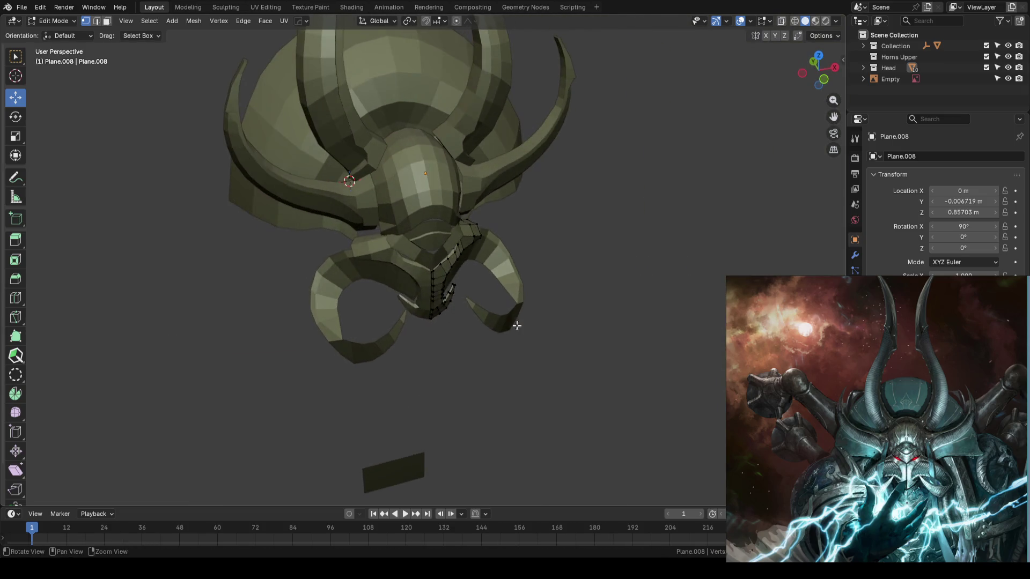
{"action": "key", "text": "Tab"}
{"action": "key", "text": "ctrl+s"}
{"action": "mouse_move", "coordinate": [598, 301]}
{"action": "middle_mouse_down"}
{"action": "mouse_move", "coordinate": [556, 301]}
{"action": "mouse_move", "coordinate": [507, 253]}
{"action": "mouse_move", "coordinate": [514, 286]}
{"action": "middle_mouse_up"}
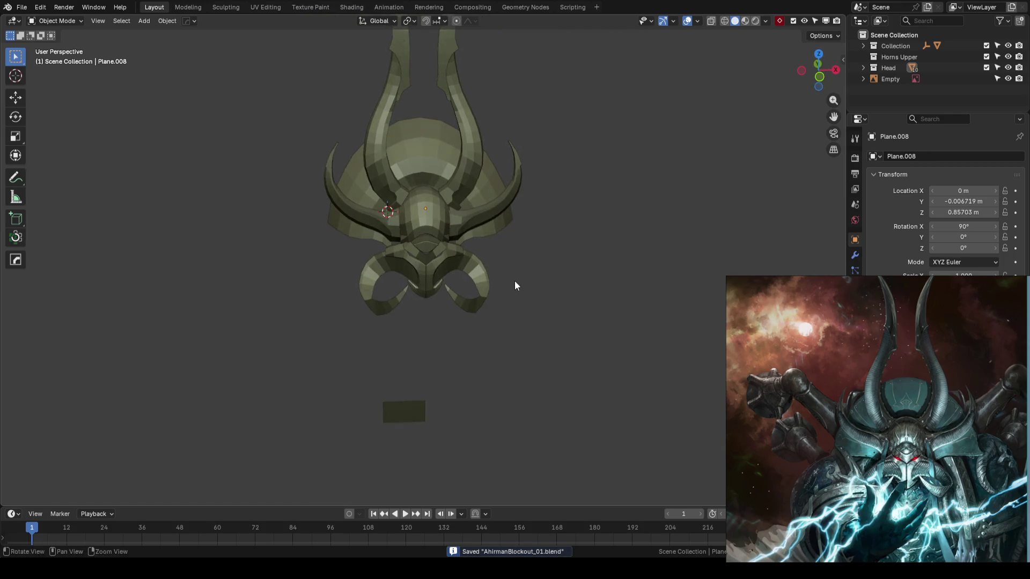
{"action": "key", "text": "KP_1"}
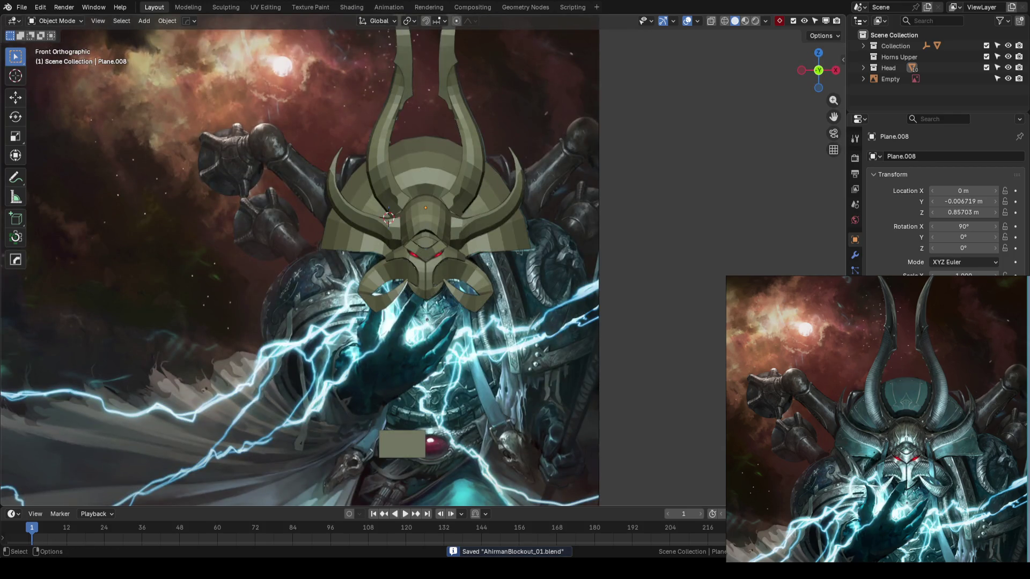
{"action": "scroll", "coordinate": [391, 302], "scroll_direction": "up", "scroll_amount": 1}
{"action": "scroll", "coordinate": [387, 347], "scroll_direction": "up", "scroll_amount": 1}
{"action": "scroll", "coordinate": [477, 328], "scroll_direction": "up", "scroll_amount": 2}
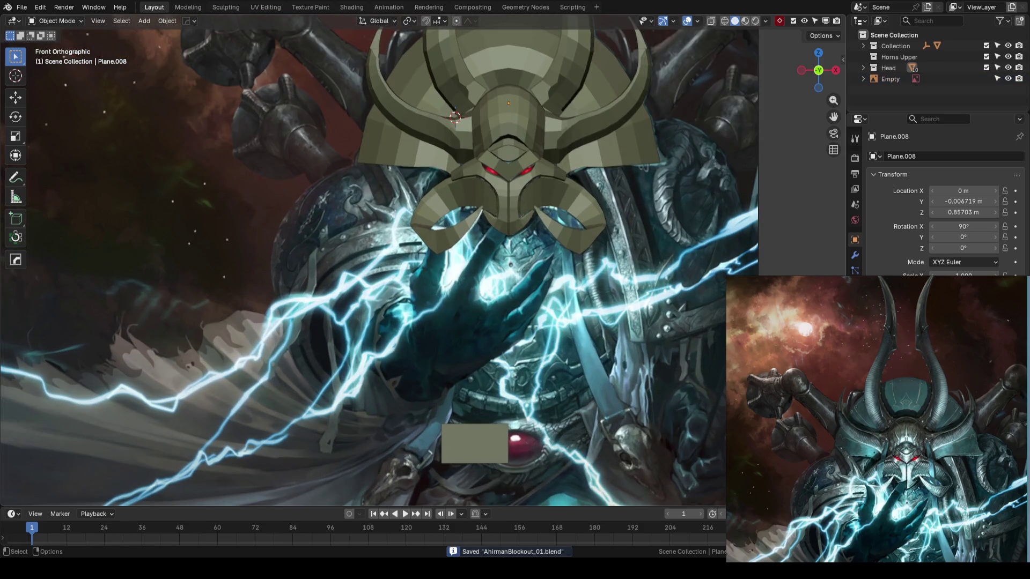
{"action": "key", "text": "h"}
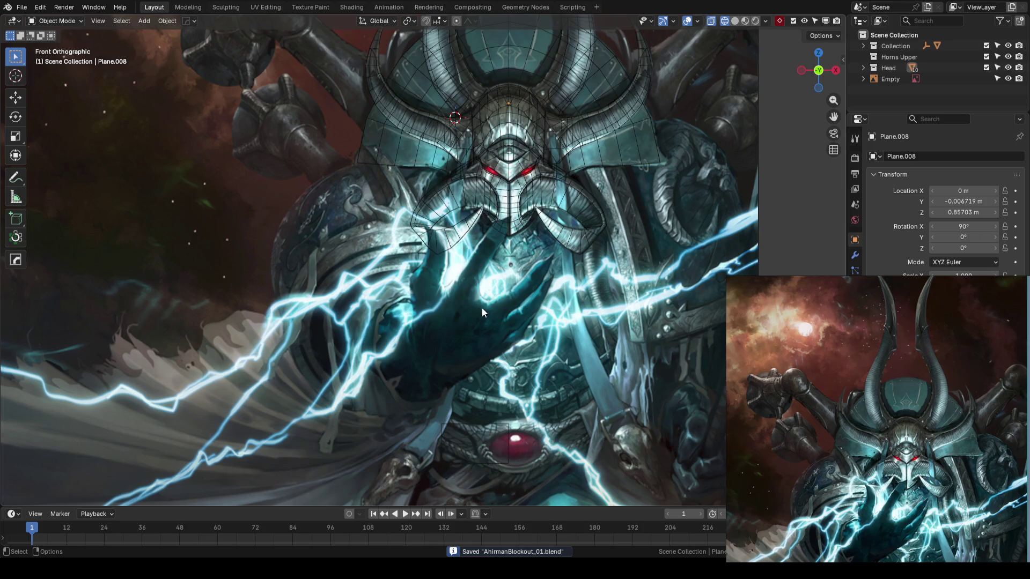
{"action": "key", "text": "alt+h"}
{"action": "scroll", "coordinate": [473, 309], "scroll_direction": "down", "scroll_amount": 1}
{"action": "scroll", "coordinate": [457, 308], "scroll_direction": "down", "scroll_amount": 2}
{"action": "scroll", "coordinate": [488, 320], "scroll_direction": "up", "scroll_amount": 1}
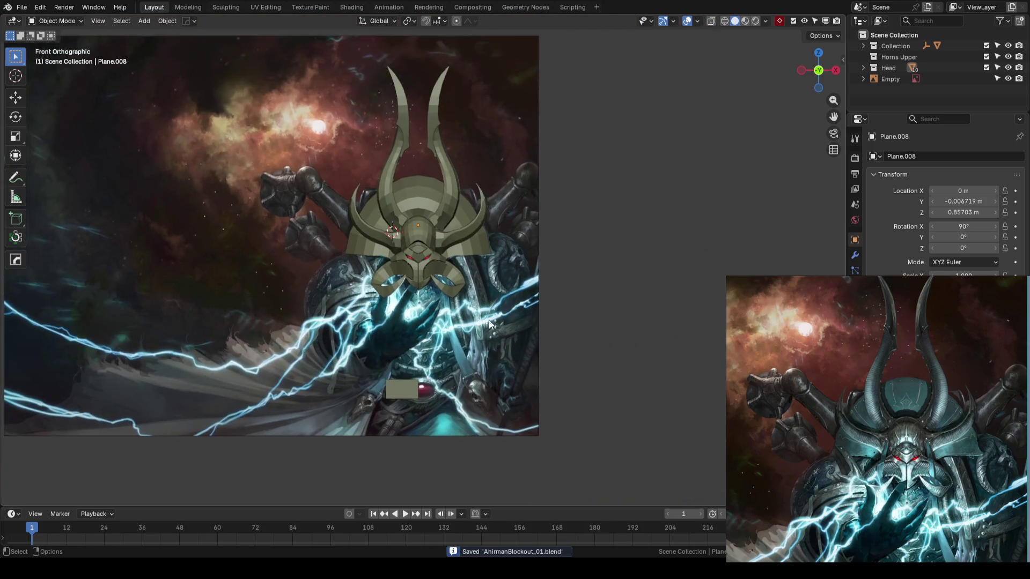
{"action": "scroll", "coordinate": [653, 294], "scroll_direction": "down", "scroll_amount": 2}
{"action": "scroll", "coordinate": [454, 306], "scroll_direction": "up", "scroll_amount": 1}
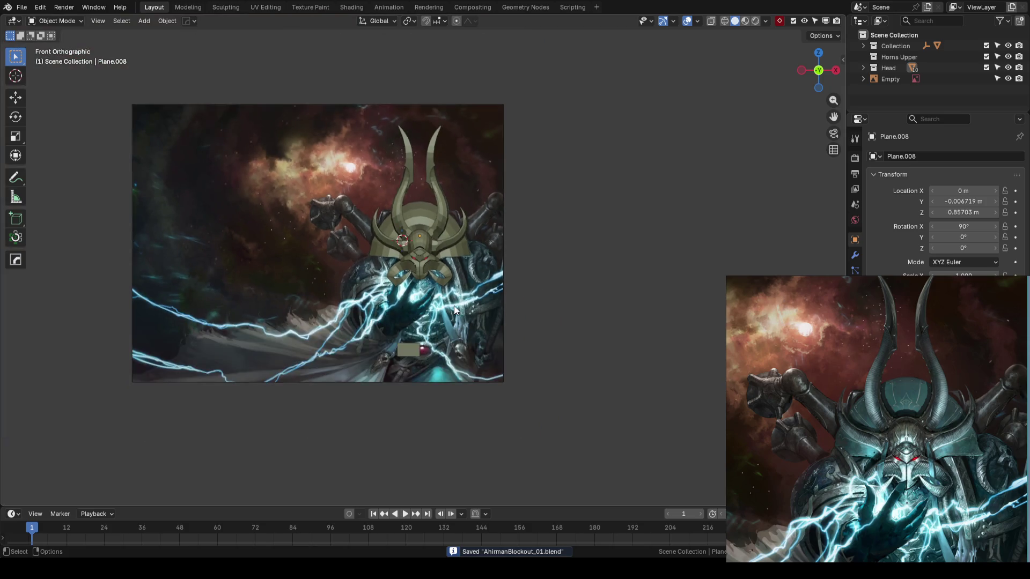
{"action": "scroll", "coordinate": [511, 302], "scroll_direction": "up", "scroll_amount": 2}
{"action": "mouse_move", "coordinate": [511, 301]}
{"action": "middle_mouse_down"}
{"action": "mouse_move", "coordinate": [480, 293]}
{"action": "mouse_move", "coordinate": [596, 300]}
{"action": "mouse_move", "coordinate": [417, 307]}
{"action": "mouse_move", "coordinate": [395, 318]}
{"action": "mouse_move", "coordinate": [553, 305]}
{"action": "middle_mouse_up"}
{"action": "scroll", "coordinate": [472, 271], "scroll_direction": "up", "scroll_amount": 2}
{"action": "scroll", "coordinate": [442, 331], "scroll_direction": "up", "scroll_amount": 1}
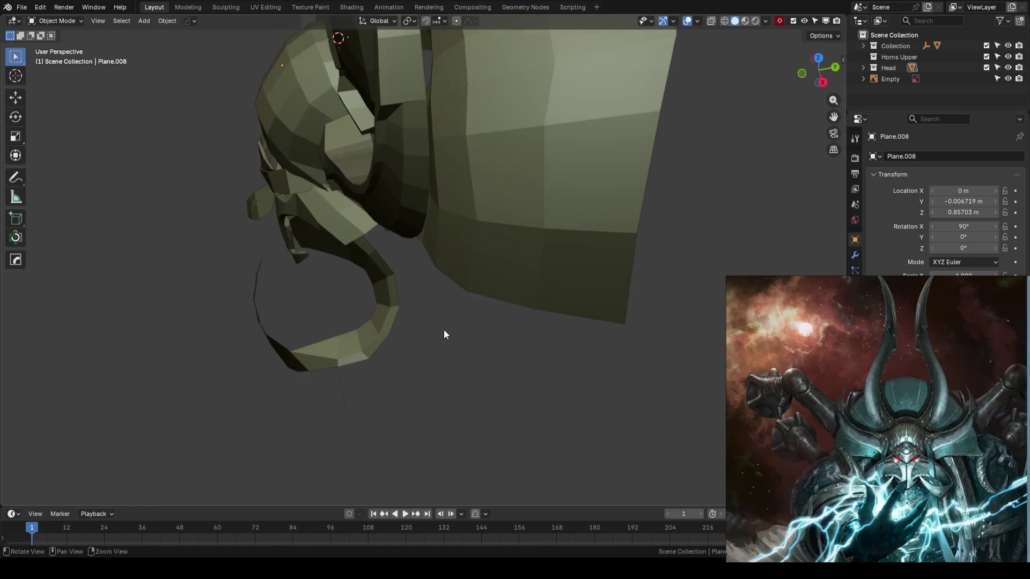
{"action": "scroll", "coordinate": [486, 296], "scroll_direction": "up", "scroll_amount": 1}
{"action": "scroll", "coordinate": [487, 297], "scroll_direction": "up", "scroll_amount": 1}
Pull several vertices of the cheek curl Plane.006 along Y to reshape its outline
{"action": "left_click", "coordinate": [437, 300]}
{"action": "key", "text": "Tab"}
{"action": "scroll", "coordinate": [467, 314], "scroll_direction": "up", "scroll_amount": 1}
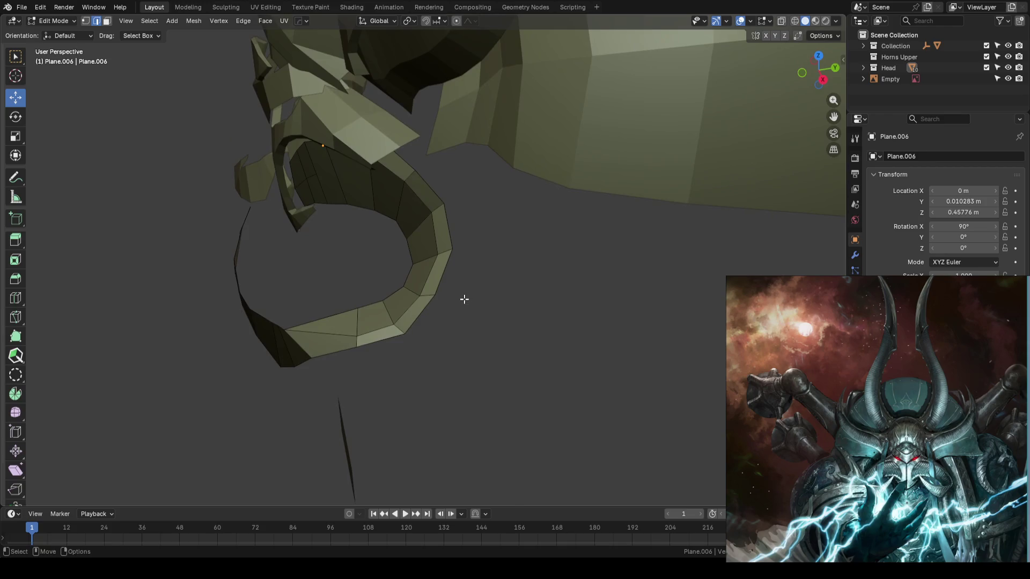
{"action": "scroll", "coordinate": [462, 309], "scroll_direction": "up", "scroll_amount": 1}
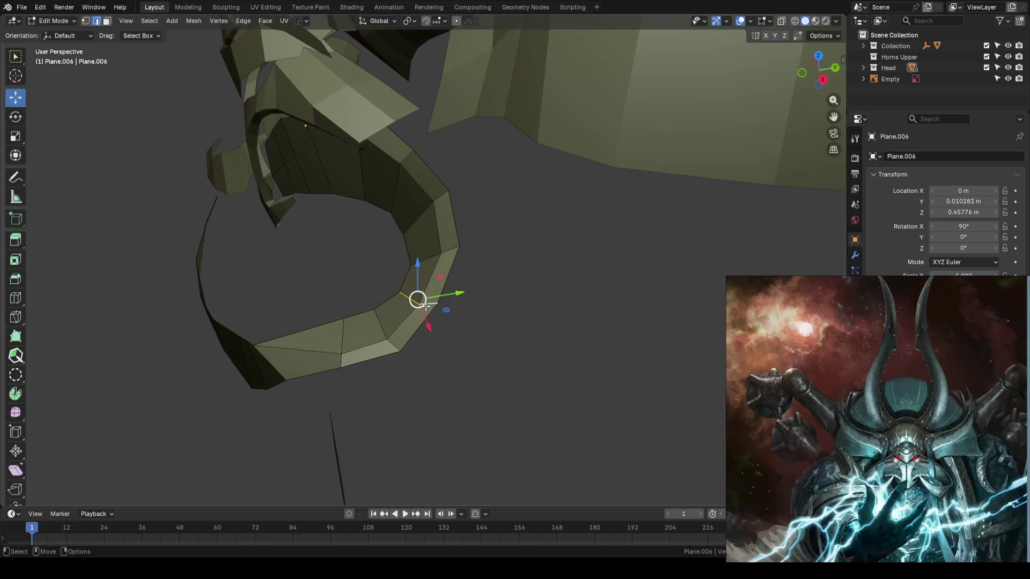
{"action": "middle_click_drag", "start_coordinate": [428, 305], "coordinate": [449, 304]}
{"action": "left_click_drag", "start_coordinate": [453, 292], "coordinate": [452, 293]}
{"action": "left_click", "coordinate": [382, 329]}
{"action": "left_click_drag", "start_coordinate": [422, 324], "coordinate": [362, 335]}
{"action": "left_click", "coordinate": [334, 329]}
{"action": "mouse_move", "coordinate": [437, 329]}
{"action": "middle_mouse_down"}
{"action": "mouse_move", "coordinate": [419, 325]}
{"action": "mouse_move", "coordinate": [546, 330]}
{"action": "middle_mouse_up"}
{"action": "left_click", "coordinate": [546, 329]}
Show the helmet front-on over the concept art and save the blockout
{"action": "key", "text": "KP_1"}
{"action": "key", "text": "Tab"}
{"action": "scroll", "coordinate": [614, 296], "scroll_direction": "down", "scroll_amount": 3}
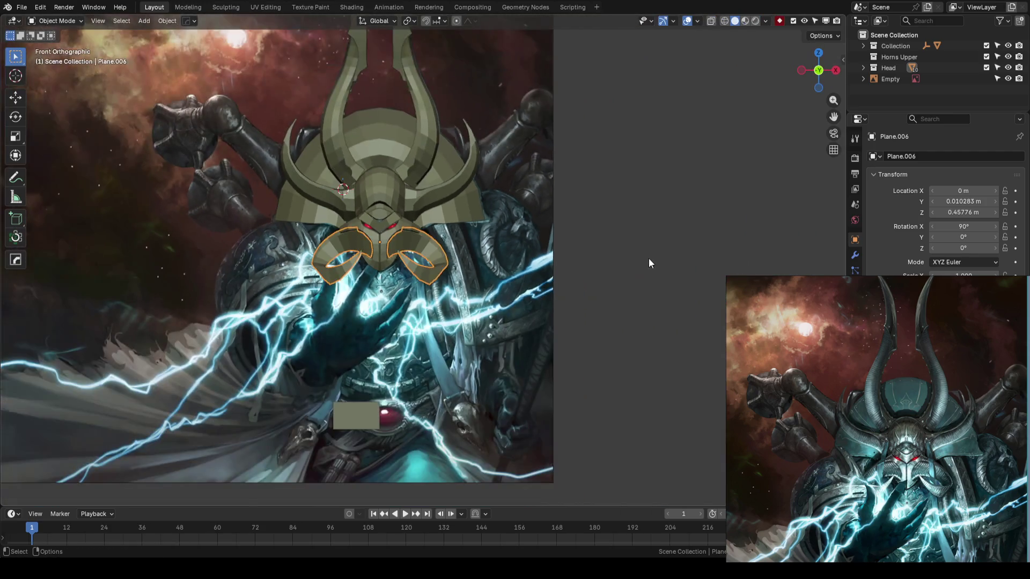
{"action": "key", "text": "ctrl+s"}
{"action": "mouse_move", "coordinate": [573, 266]}
{"action": "middle_mouse_down"}
{"action": "mouse_move", "coordinate": [346, 313]}
{"action": "mouse_move", "coordinate": [558, 273]}
{"action": "middle_mouse_up"}
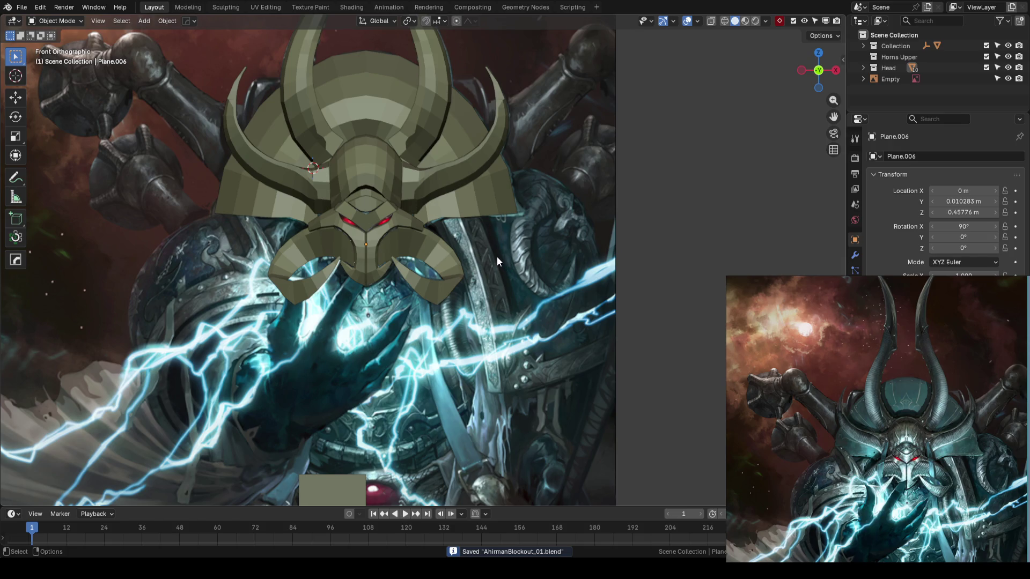
With the concept art showing through, raise a cheek curl vertex along Z to match the painted curl, then return to solid shading
{"action": "key", "text": "shift+z"}
{"action": "scroll", "coordinate": [439, 238], "scroll_direction": "up", "scroll_amount": 3}
{"action": "scroll", "coordinate": [440, 239], "scroll_direction": "up", "scroll_amount": 2}
{"action": "scroll", "coordinate": [551, 266], "scroll_direction": "up", "scroll_amount": 2}
{"action": "scroll", "coordinate": [559, 263], "scroll_direction": "up", "scroll_amount": 2}
{"action": "left_click", "coordinate": [622, 255]}
{"action": "scroll", "coordinate": [622, 255], "scroll_direction": "up", "scroll_amount": 2}
{"action": "scroll", "coordinate": [596, 256], "scroll_direction": "up", "scroll_amount": 2}
{"action": "key", "text": "Tab"}
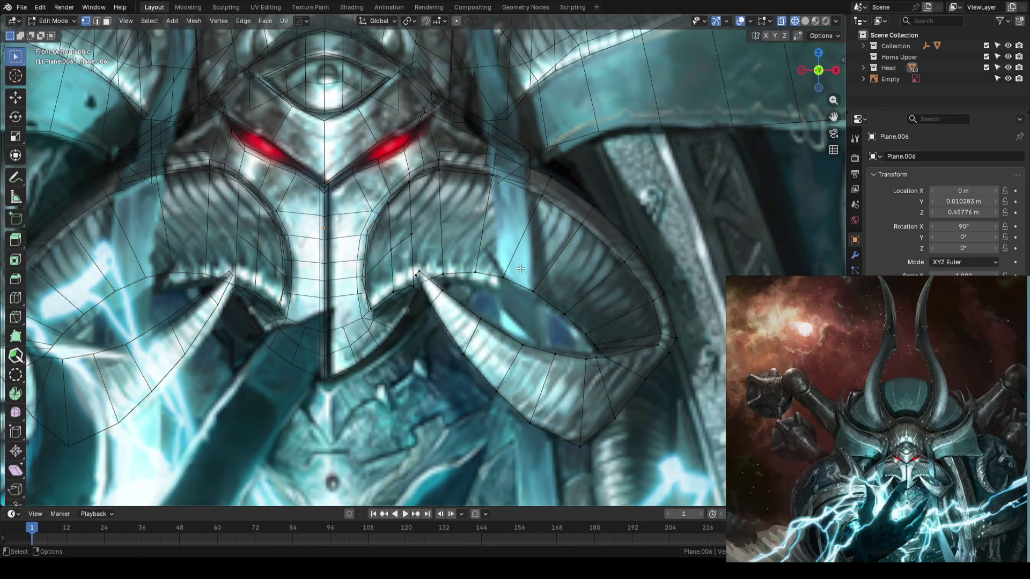
{"action": "key", "text": "shift+space"}
{"action": "key", "text": "g"}
{"action": "mouse_move", "coordinate": [443, 241]}
{"action": "left_mouse_down"}
{"action": "mouse_move", "coordinate": [505, 241]}
{"action": "mouse_move", "coordinate": [515, 278]}
{"action": "left_mouse_up"}
{"action": "left_click", "coordinate": [505, 280]}
{"action": "left_click", "coordinate": [504, 241]}
{"action": "scroll", "coordinate": [680, 247], "scroll_direction": "down", "scroll_amount": 1}
{"action": "left_click", "coordinate": [703, 252]}
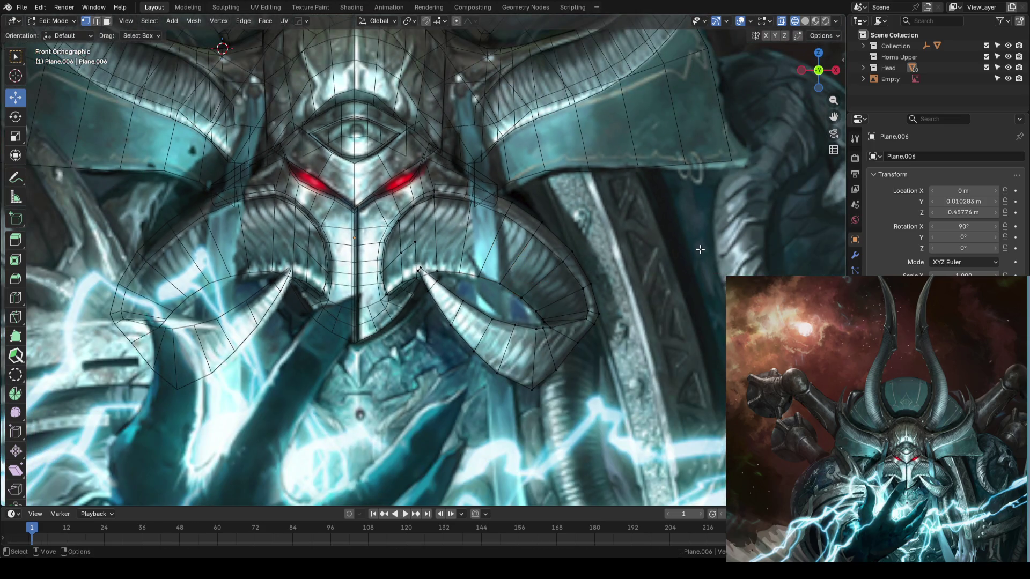
{"action": "key", "text": "alt+z"}
{"action": "middle_click_drag", "start_coordinate": [532, 253], "coordinate": [474, 272]}
{"action": "scroll", "coordinate": [475, 272], "scroll_direction": "up", "scroll_amount": 2}
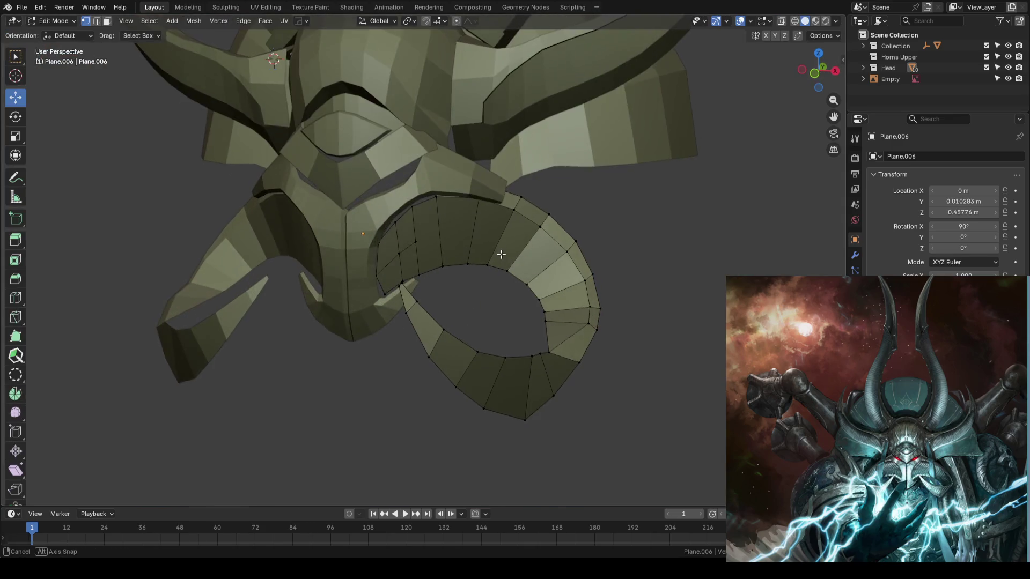
Nudge a series of cheek curl vertices along Y and save the blockout
{"action": "mouse_move", "coordinate": [577, 239]}
{"action": "middle_mouse_down"}
{"action": "mouse_move", "coordinate": [459, 265]}
{"action": "mouse_move", "coordinate": [579, 262]}
{"action": "mouse_move", "coordinate": [435, 289]}
{"action": "mouse_move", "coordinate": [456, 256]}
{"action": "middle_mouse_up"}
{"action": "scroll", "coordinate": [466, 253], "scroll_direction": "down", "scroll_amount": 2}
{"action": "left_click_drag", "start_coordinate": [489, 253], "coordinate": [513, 281]}
{"action": "left_click", "coordinate": [467, 281]}
{"action": "left_click", "coordinate": [469, 317]}
{"action": "left_click_drag", "start_coordinate": [499, 317], "coordinate": [493, 317]}
{"action": "left_click", "coordinate": [425, 224]}
{"action": "mouse_move", "coordinate": [472, 226]}
{"action": "left_mouse_down"}
{"action": "mouse_move", "coordinate": [491, 251]}
{"action": "mouse_move", "coordinate": [460, 248]}
{"action": "left_mouse_up"}
{"action": "left_click", "coordinate": [454, 253]}
{"action": "left_click", "coordinate": [495, 315]}
{"action": "key", "text": "Tab"}
{"action": "mouse_move", "coordinate": [495, 316]}
{"action": "middle_mouse_down"}
{"action": "mouse_move", "coordinate": [469, 312]}
{"action": "mouse_move", "coordinate": [455, 325]}
{"action": "mouse_move", "coordinate": [575, 319]}
{"action": "mouse_move", "coordinate": [508, 310]}
{"action": "mouse_move", "coordinate": [470, 161]}
{"action": "mouse_move", "coordinate": [472, 295]}
{"action": "mouse_move", "coordinate": [427, 324]}
{"action": "middle_mouse_up"}
{"action": "key", "text": "ctrl+s"}
{"action": "scroll", "coordinate": [496, 311], "scroll_direction": "up", "scroll_amount": 2}
{"action": "scroll", "coordinate": [496, 311], "scroll_direction": "up", "scroll_amount": 3}
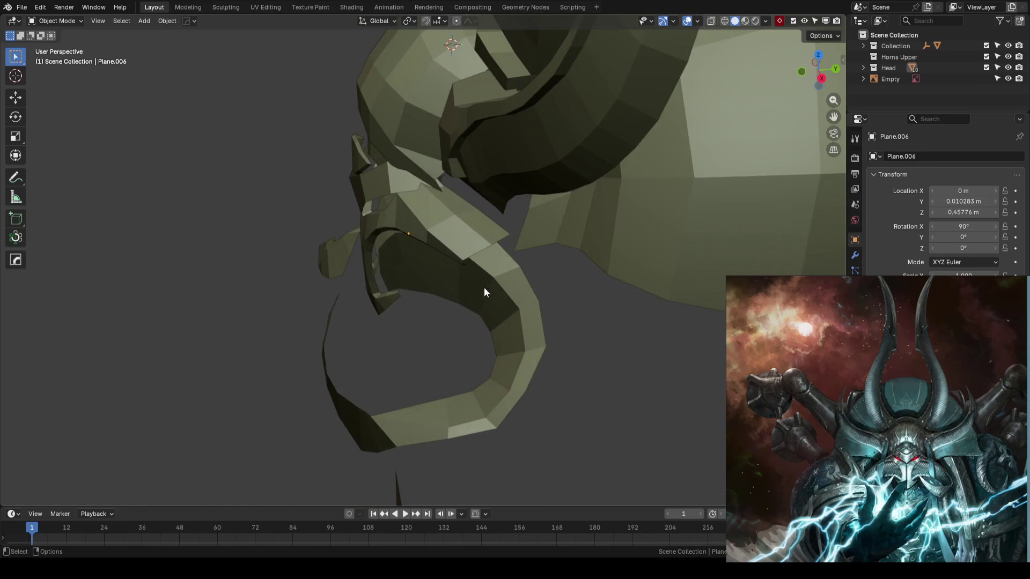
{"action": "scroll", "coordinate": [485, 290], "scroll_direction": "up", "scroll_amount": 3}
Select a hidden curl vertex through see-through shading and move it along Y, checking from several angles
{"action": "key", "text": "Tab"}
{"action": "middle_click_drag", "start_coordinate": [531, 182], "coordinate": [551, 204]}
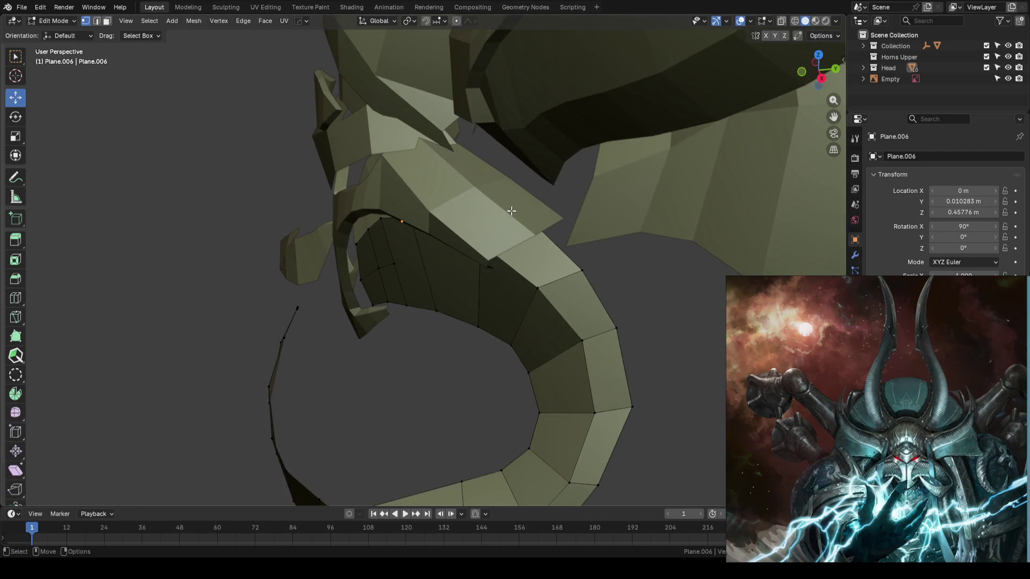
{"action": "key", "text": "shift+z"}
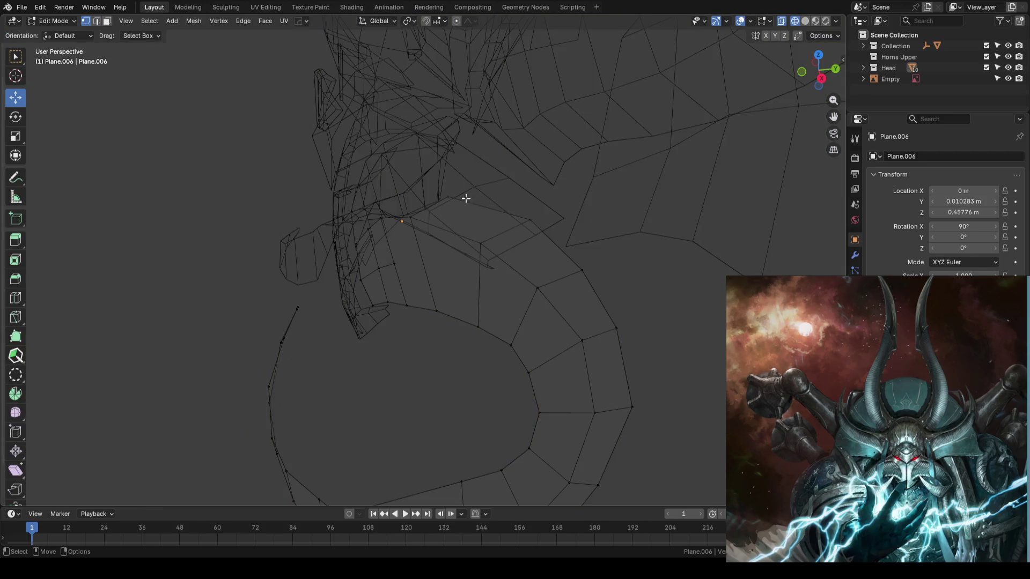
{"action": "left_click", "coordinate": [470, 199]}
{"action": "key", "text": "shift+z"}
{"action": "left_click_drag", "start_coordinate": [498, 196], "coordinate": [531, 197]}
{"action": "middle_click_drag", "start_coordinate": [531, 196], "coordinate": [507, 265]}
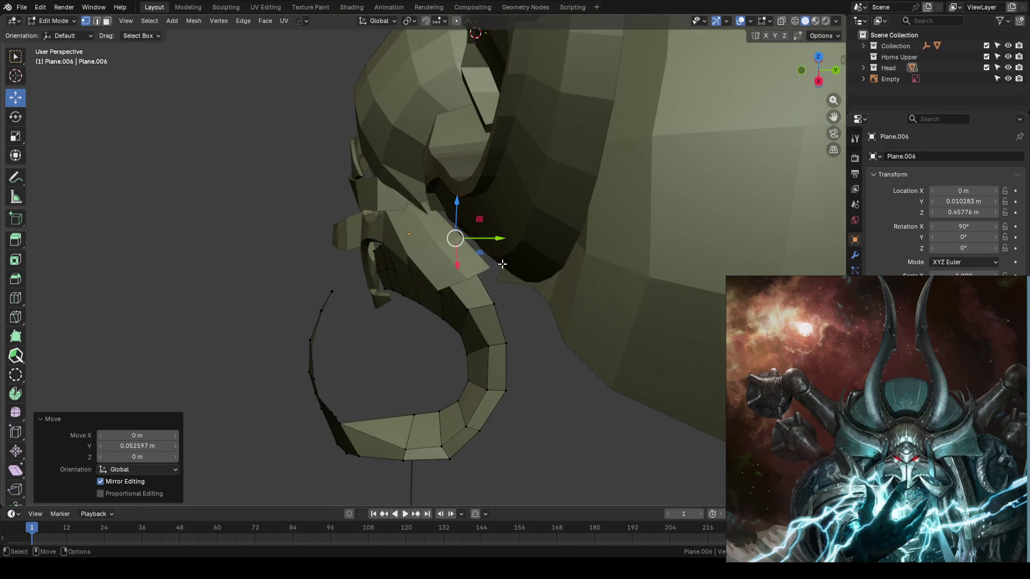
{"action": "left_click_drag", "start_coordinate": [506, 269], "coordinate": [510, 260]}
{"action": "middle_click_drag", "start_coordinate": [510, 260], "coordinate": [533, 235]}
{"action": "left_click_drag", "start_coordinate": [533, 235], "coordinate": [555, 234]}
Move two more curl vertices along Y and save the blockout again
{"action": "left_click", "coordinate": [524, 272]}
{"action": "left_click_drag", "start_coordinate": [555, 271], "coordinate": [567, 274]}
{"action": "left_click", "coordinate": [528, 316]}
{"action": "left_click_drag", "start_coordinate": [527, 316], "coordinate": [534, 318]}
{"action": "middle_click_drag", "start_coordinate": [534, 317], "coordinate": [535, 368]}
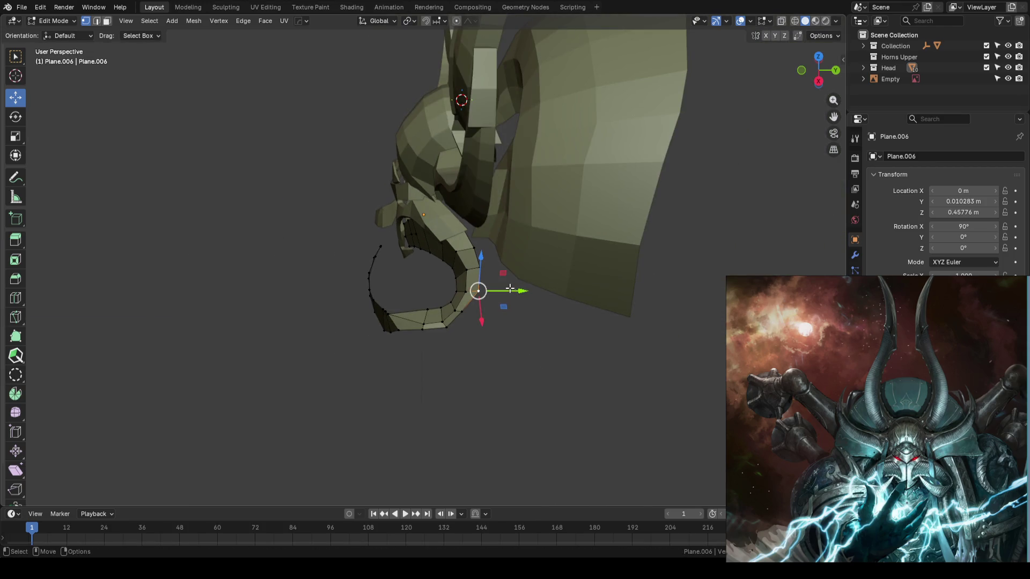
{"action": "key", "text": "Tab"}
{"action": "mouse_move", "coordinate": [546, 316]}
{"action": "middle_mouse_down"}
{"action": "mouse_move", "coordinate": [553, 334]}
{"action": "mouse_move", "coordinate": [546, 320]}
{"action": "mouse_move", "coordinate": [560, 305]}
{"action": "mouse_move", "coordinate": [616, 291]}
{"action": "middle_mouse_up"}
{"action": "key", "text": "ctrl+s"}
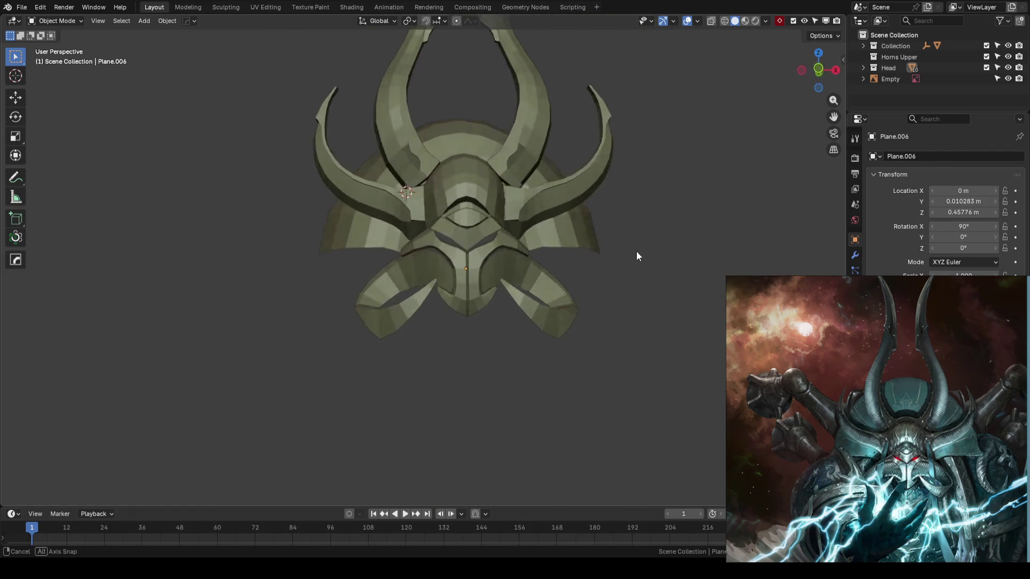
From a side view, edit the horn mesh and shift a horn vertex along Y
{"action": "middle_click_drag", "start_coordinate": [616, 290], "coordinate": [456, 278]}
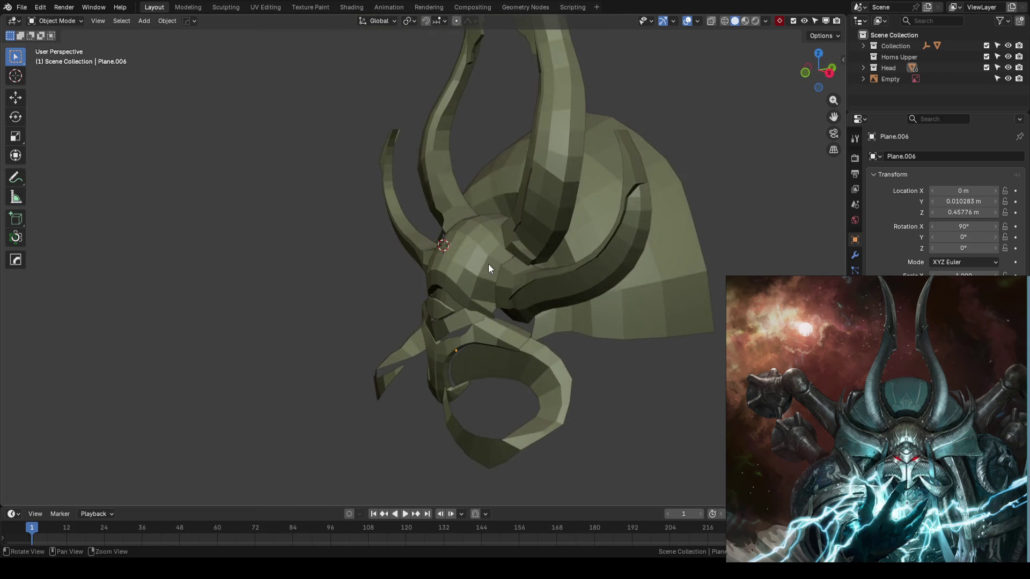
{"action": "mouse_move", "coordinate": [456, 278]}
{"action": "middle_mouse_down"}
{"action": "mouse_move", "coordinate": [538, 284]}
{"action": "mouse_move", "coordinate": [611, 266]}
{"action": "mouse_move", "coordinate": [573, 251]}
{"action": "middle_mouse_up"}
{"action": "scroll", "coordinate": [510, 277], "scroll_direction": "up", "scroll_amount": 5}
{"action": "left_click", "coordinate": [510, 273]}
{"action": "key", "text": "Tab"}
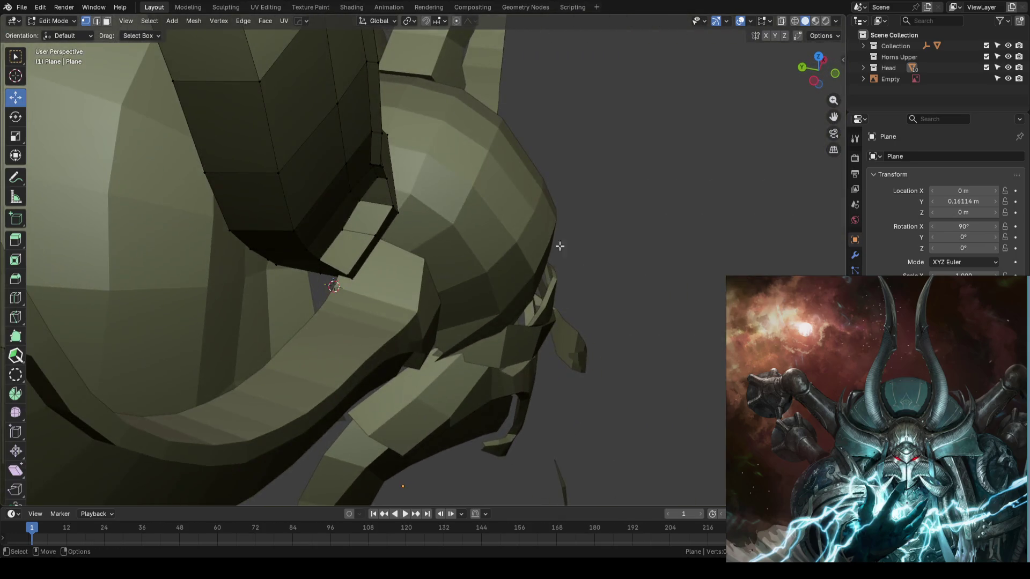
{"action": "left_click_drag", "start_coordinate": [357, 208], "coordinate": [383, 214]}
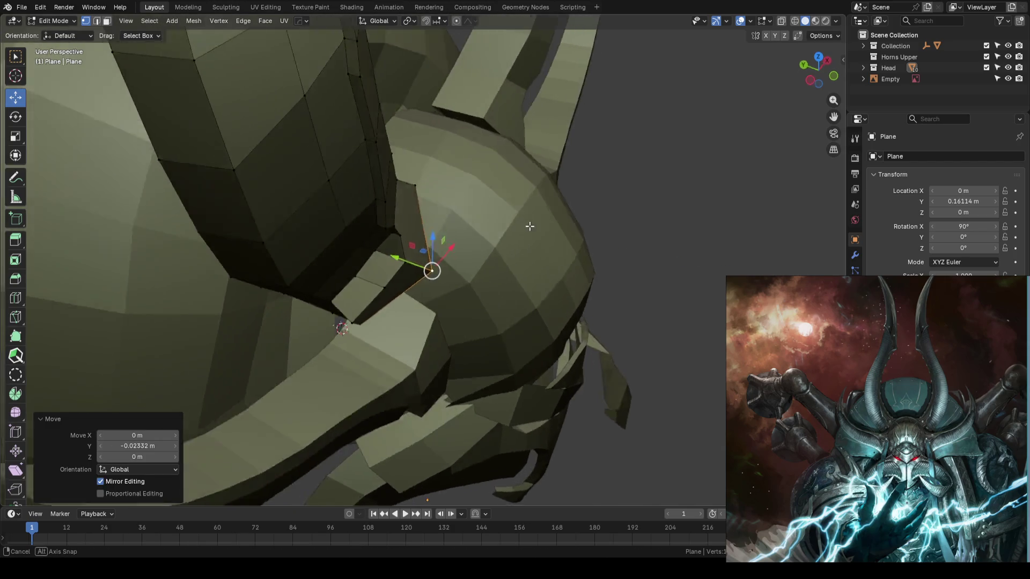
{"action": "middle_click_drag", "start_coordinate": [494, 179], "coordinate": [505, 233]}
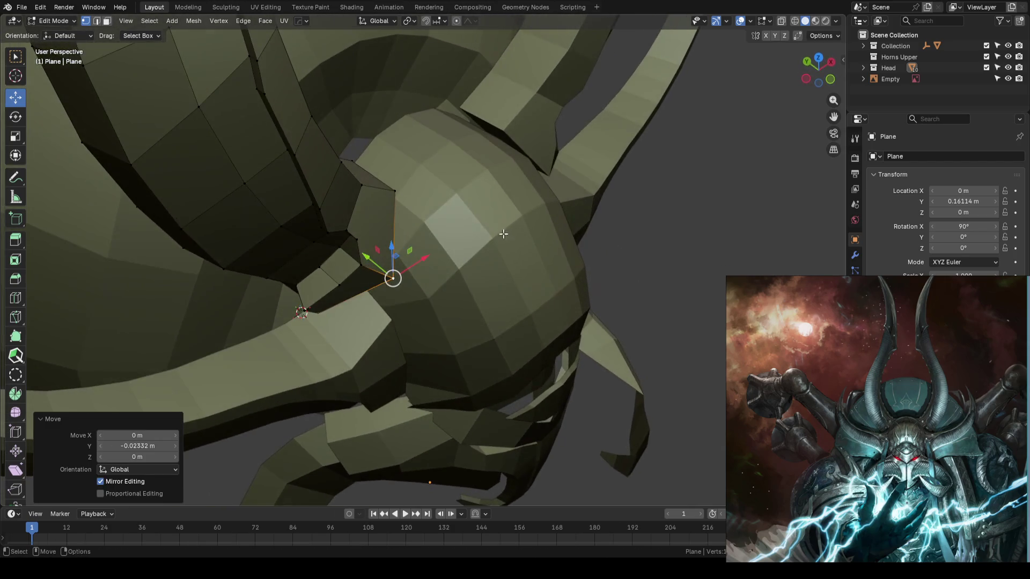
{"action": "mouse_move", "coordinate": [413, 193]}
{"action": "middle_mouse_down"}
{"action": "mouse_move", "coordinate": [412, 243]}
{"action": "mouse_move", "coordinate": [494, 237]}
{"action": "middle_mouse_up"}
{"action": "scroll", "coordinate": [494, 237], "scroll_direction": "up", "scroll_amount": 4}
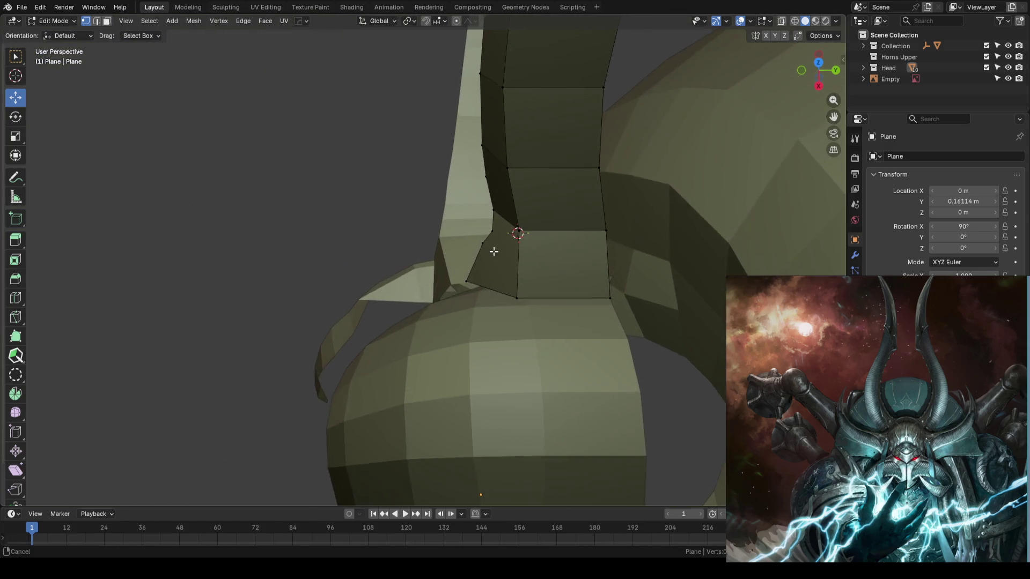
Pull the horn base's upper and lower vertices in along Y so the horn sits against the head, then save
{"action": "left_click_drag", "start_coordinate": [506, 250], "coordinate": [524, 226]}
{"action": "left_click", "coordinate": [527, 178]}
{"action": "left_click_drag", "start_coordinate": [527, 178], "coordinate": [523, 174]}
{"action": "left_click", "coordinate": [517, 223]}
{"action": "left_click_drag", "start_coordinate": [559, 226], "coordinate": [547, 227]}
{"action": "left_click", "coordinate": [514, 290]}
{"action": "left_click_drag", "start_coordinate": [557, 291], "coordinate": [527, 291]}
{"action": "left_click", "coordinate": [526, 225]}
{"action": "left_click_drag", "start_coordinate": [551, 223], "coordinate": [528, 223]}
{"action": "key", "text": "Tab"}
{"action": "mouse_move", "coordinate": [368, 234]}
{"action": "middle_mouse_down"}
{"action": "mouse_move", "coordinate": [319, 254]}
{"action": "mouse_move", "coordinate": [314, 278]}
{"action": "mouse_move", "coordinate": [450, 265]}
{"action": "mouse_move", "coordinate": [528, 271]}
{"action": "mouse_move", "coordinate": [529, 293]}
{"action": "middle_mouse_up"}
{"action": "key", "text": "ctrl+s"}
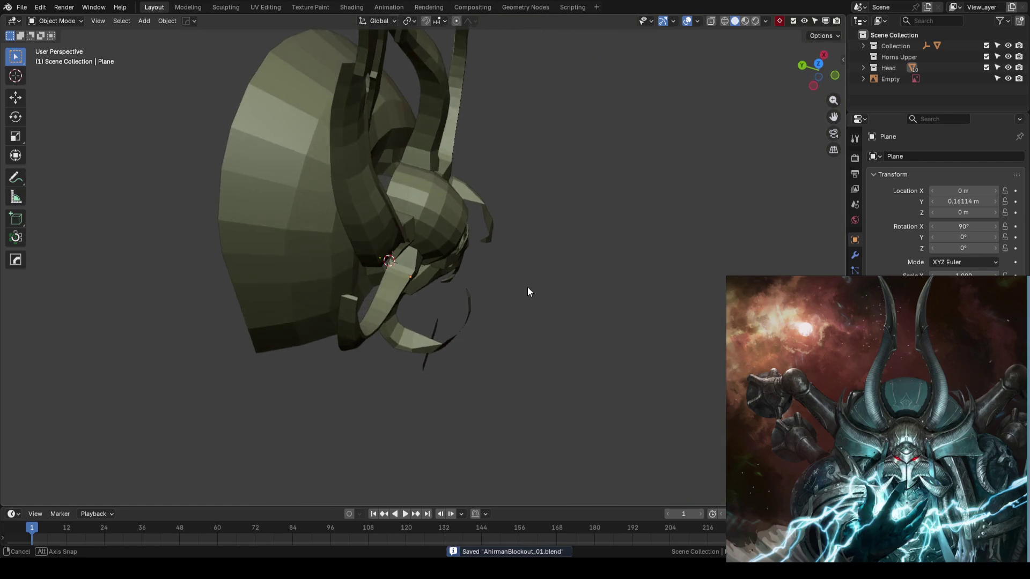
{"action": "scroll", "coordinate": [483, 222], "scroll_direction": "up", "scroll_amount": 3}
Move two more horn vertices along Y to tighten the horn's fit
{"action": "key", "text": "Tab"}
{"action": "scroll", "coordinate": [527, 239], "scroll_direction": "up", "scroll_amount": 2}
{"action": "scroll", "coordinate": [489, 261], "scroll_direction": "up", "scroll_amount": 2}
{"action": "left_click", "coordinate": [467, 272]}
{"action": "mouse_move", "coordinate": [467, 272]}
{"action": "middle_mouse_down"}
{"action": "mouse_move", "coordinate": [469, 281]}
{"action": "mouse_move", "coordinate": [449, 272]}
{"action": "middle_mouse_up"}
{"action": "left_click_drag", "start_coordinate": [418, 274], "coordinate": [416, 274]}
{"action": "middle_click_drag", "start_coordinate": [453, 271], "coordinate": [477, 277]}
{"action": "left_click", "coordinate": [458, 204]}
{"action": "key", "text": "g"}
{"action": "key", "text": "y"}
{"action": "left_click", "coordinate": [461, 201]}
{"action": "left_click", "coordinate": [693, 205]}
Check the helmet from the front and save the file
{"action": "key", "text": "Tab"}
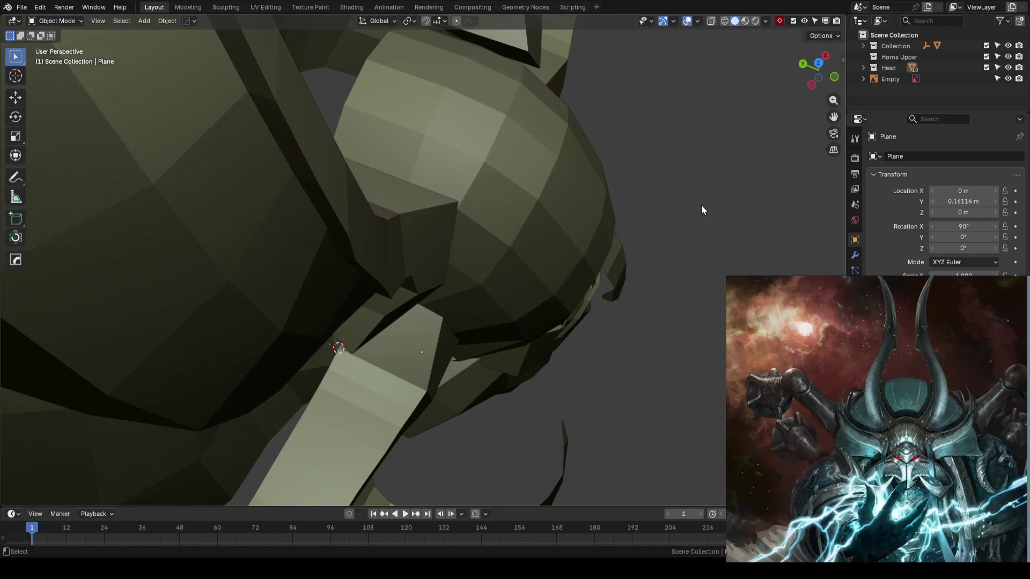
{"action": "key", "text": "KP_1"}
{"action": "scroll", "coordinate": [723, 213], "scroll_direction": "down", "scroll_amount": 4}
{"action": "key", "text": "ctrl+s"}
{"action": "mouse_move", "coordinate": [700, 230]}
{"action": "middle_mouse_down"}
{"action": "mouse_move", "coordinate": [577, 285]}
{"action": "mouse_move", "coordinate": [571, 234]}
{"action": "mouse_move", "coordinate": [552, 255]}
{"action": "middle_mouse_up"}
{"action": "scroll", "coordinate": [552, 255], "scroll_direction": "up", "scroll_amount": 3}
Edit the side plate Plane.005 in edge select and shift its first edge along Y
{"action": "left_click", "coordinate": [512, 259]}
{"action": "scroll", "coordinate": [548, 256], "scroll_direction": "up", "scroll_amount": 2}
{"action": "key", "text": "Tab"}
{"action": "key", "text": "2"}
{"action": "middle_click_drag", "start_coordinate": [491, 234], "coordinate": [459, 214]}
{"action": "left_click", "coordinate": [417, 213]}
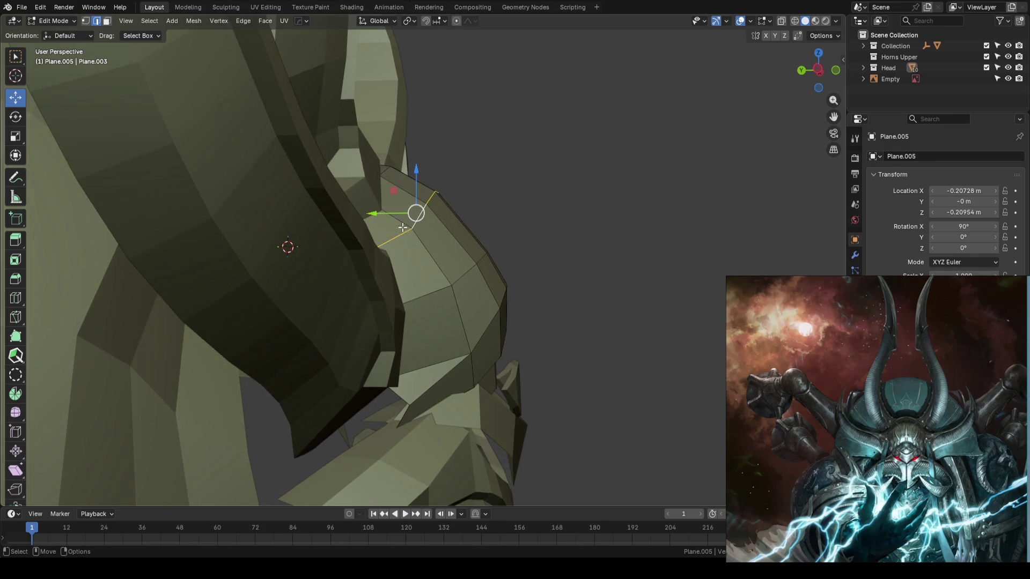
{"action": "key", "text": "g"}
{"action": "key", "text": "y"}
{"action": "left_click", "coordinate": [432, 246]}
Shift a second plate edge along Y in two moves so the profile hugs the horn
{"action": "left_click", "coordinate": [461, 272]}
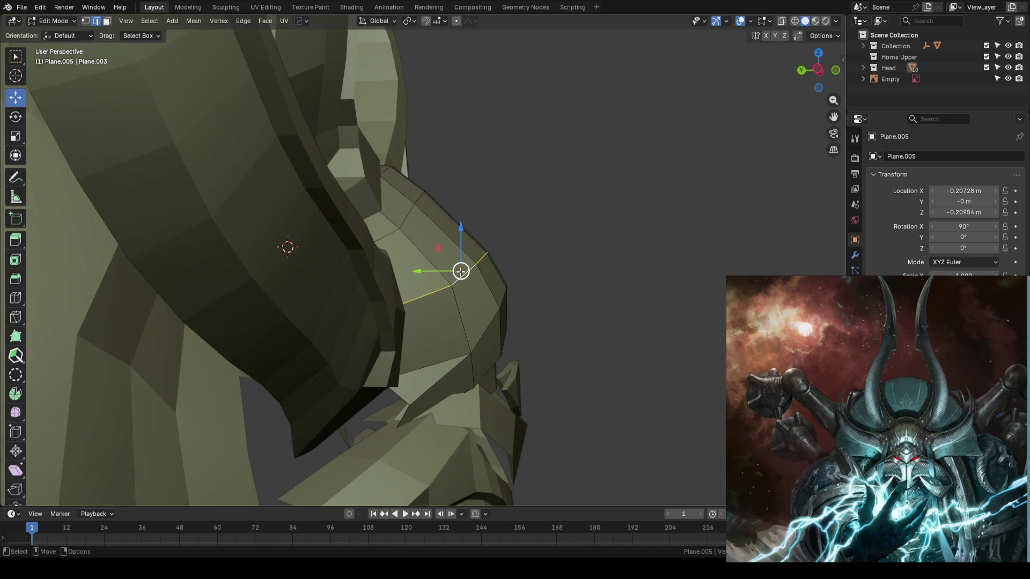
{"action": "key", "text": "g"}
{"action": "key", "text": "y"}
{"action": "left_click", "coordinate": [402, 266]}
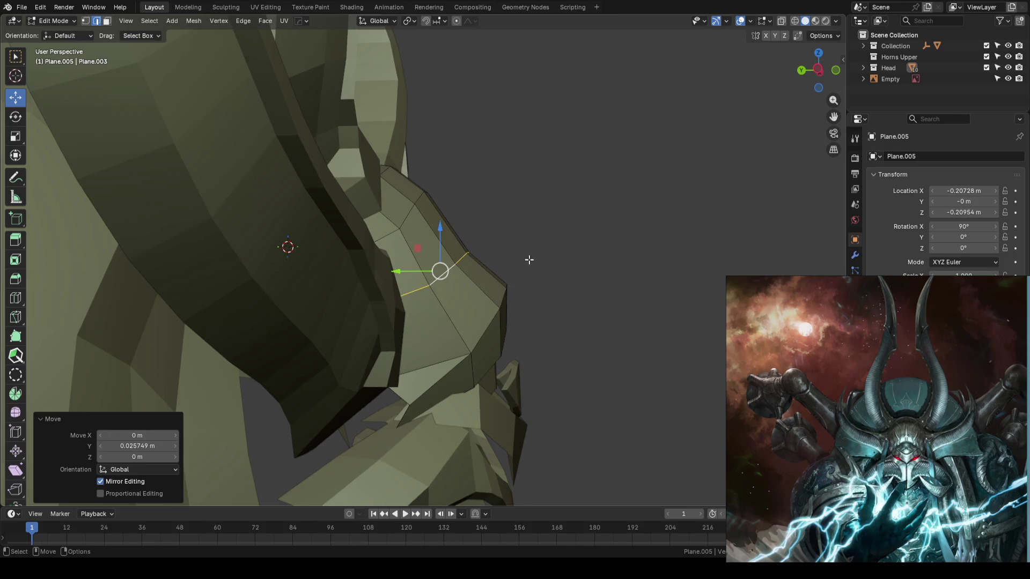
{"action": "key", "text": "g"}
{"action": "key", "text": "y"}
{"action": "left_click", "coordinate": [527, 290]}
Shift another plate edge along Y, save the file and return to editing
{"action": "middle_click_drag", "start_coordinate": [526, 289], "coordinate": [532, 267]}
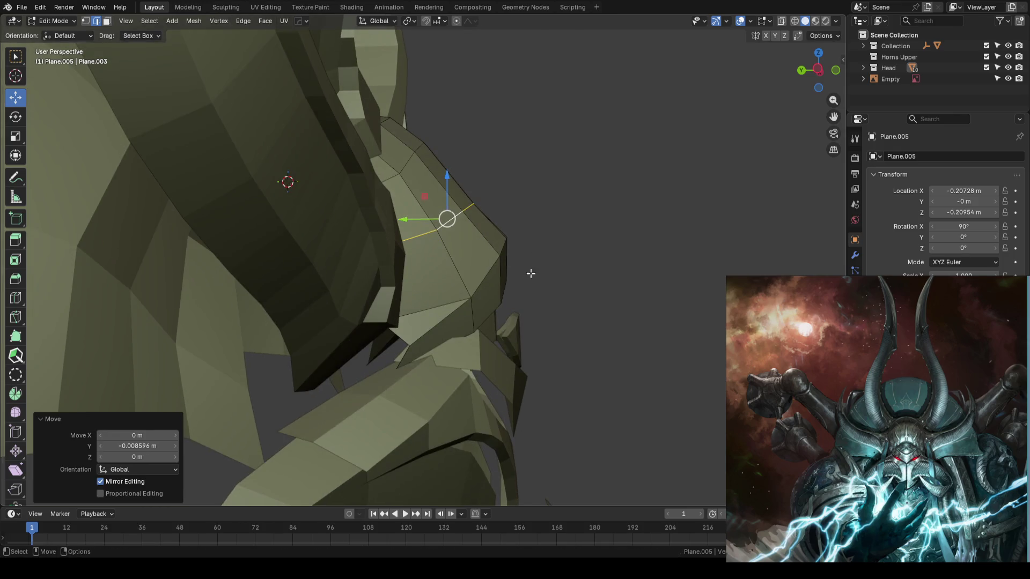
{"action": "left_click", "coordinate": [480, 274]}
{"action": "key", "text": "g"}
{"action": "key", "text": "y"}
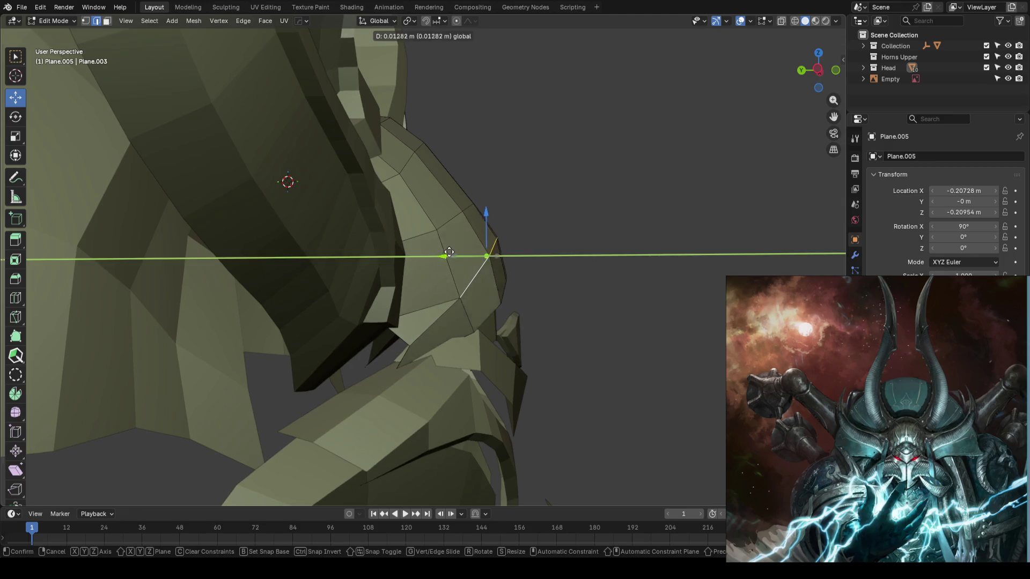
{"action": "left_click", "coordinate": [443, 255]}
{"action": "key", "text": "g"}
{"action": "key", "text": "y"}
{"action": "scroll", "coordinate": [585, 245], "scroll_direction": "down", "scroll_amount": 3}
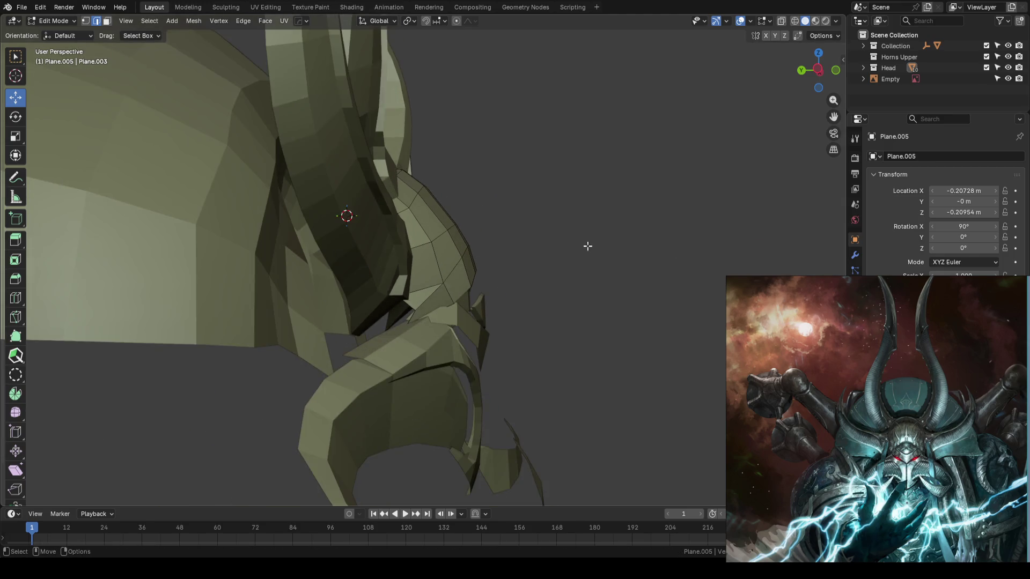
{"action": "key", "text": "Tab"}
{"action": "key", "text": "ctrl+s"}
{"action": "mouse_move", "coordinate": [588, 246]}
{"action": "middle_mouse_down"}
{"action": "mouse_move", "coordinate": [549, 293]}
{"action": "mouse_move", "coordinate": [522, 236]}
{"action": "middle_mouse_up"}
{"action": "scroll", "coordinate": [541, 229], "scroll_direction": "up", "scroll_amount": 4}
{"action": "key", "text": "Tab"}
{"action": "key", "text": "Tab"}
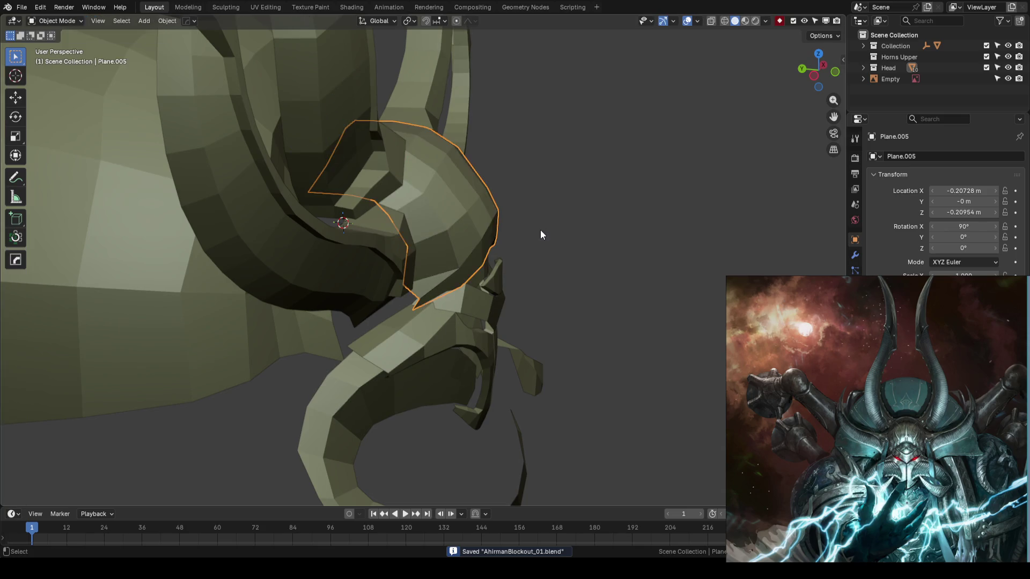
Edit the horn and move a vertex where it meets the head along Y
{"action": "left_click", "coordinate": [556, 227]}
{"action": "scroll", "coordinate": [571, 223], "scroll_direction": "down", "scroll_amount": 3}
{"action": "mouse_move", "coordinate": [571, 223]}
{"action": "middle_mouse_down"}
{"action": "mouse_move", "coordinate": [420, 270]}
{"action": "mouse_move", "coordinate": [410, 240]}
{"action": "mouse_move", "coordinate": [459, 184]}
{"action": "mouse_move", "coordinate": [508, 238]}
{"action": "mouse_move", "coordinate": [590, 287]}
{"action": "middle_mouse_up"}
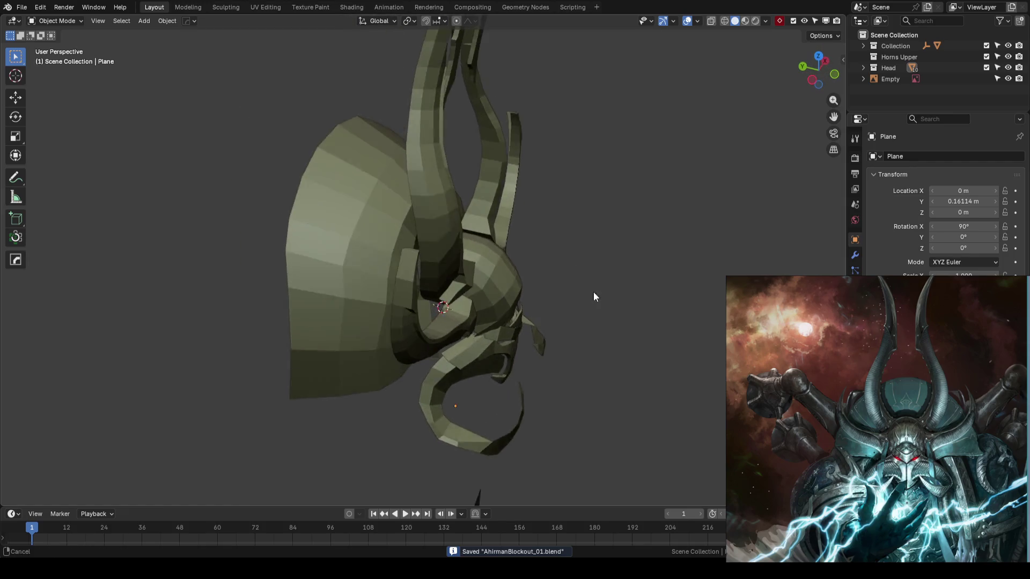
{"action": "scroll", "coordinate": [575, 290], "scroll_direction": "up", "scroll_amount": 3}
{"action": "scroll", "coordinate": [574, 291], "scroll_direction": "up", "scroll_amount": 2}
{"action": "key", "text": "Tab"}
{"action": "left_click", "coordinate": [439, 281]}
{"action": "key", "text": "g"}
{"action": "key", "text": "y"}
{"action": "left_click", "coordinate": [409, 278]}
{"action": "middle_click_drag", "start_coordinate": [409, 278], "coordinate": [411, 257]}
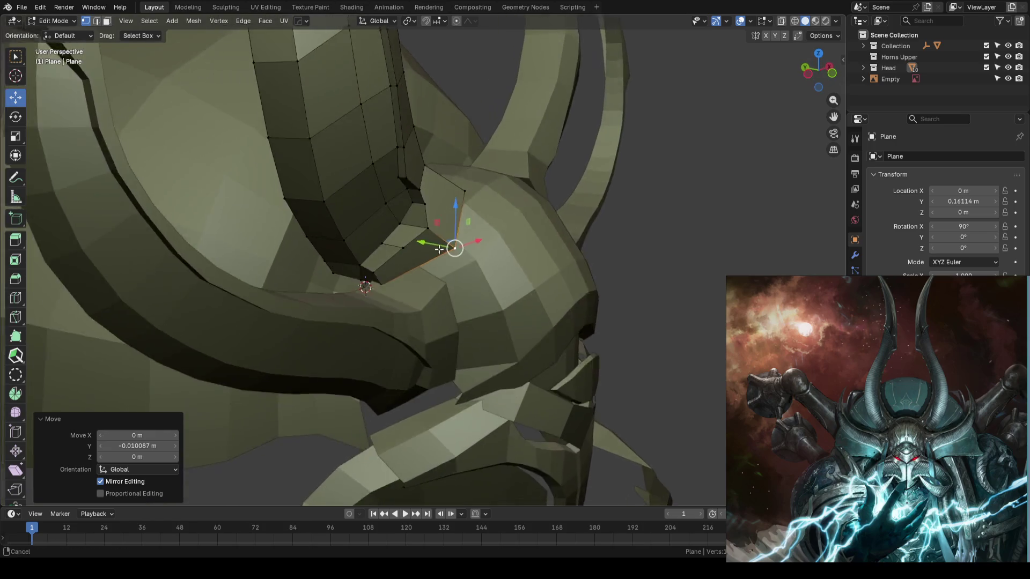
{"action": "scroll", "coordinate": [403, 238], "scroll_direction": "up", "scroll_amount": 3}
Knife-cut a new edge across the horn root face and move the new vertex along Y
{"action": "key", "text": "k"}
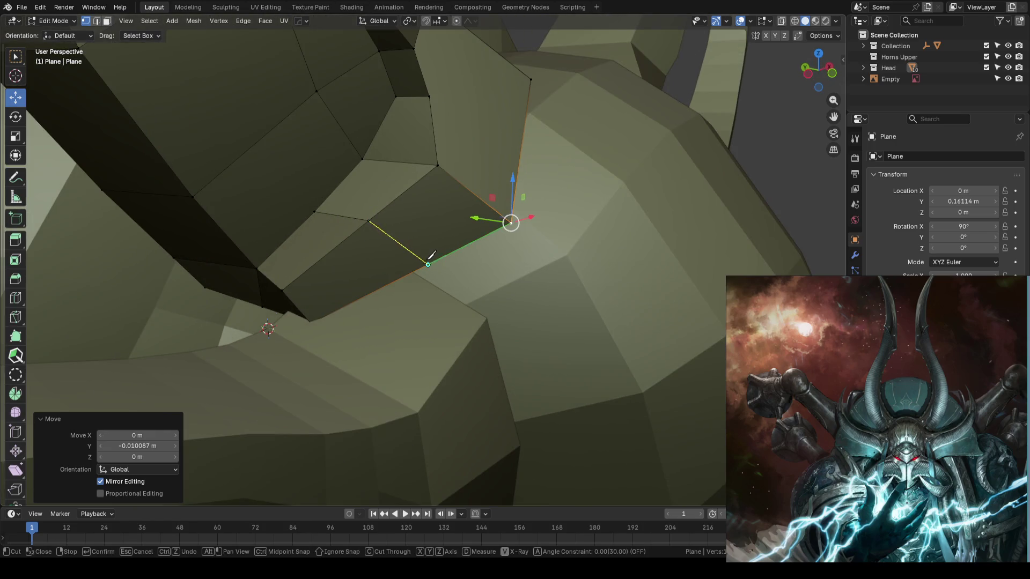
{"action": "left_click", "coordinate": [441, 266]}
{"action": "key", "text": "Return"}
{"action": "middle_click_drag", "start_coordinate": [428, 262], "coordinate": [437, 276]}
{"action": "key", "text": "g"}
{"action": "key", "text": "y"}
{"action": "left_click", "coordinate": [421, 273]}
View the helmet front-on, deselect, save, and show the mesh as wireframe over the reference
{"action": "middle_click_drag", "start_coordinate": [563, 260], "coordinate": [621, 249]}
{"action": "key", "text": "Tab"}
{"action": "key", "text": "KP_1"}
{"action": "scroll", "coordinate": [676, 255], "scroll_direction": "down", "scroll_amount": 2}
{"action": "key", "text": "alt+a"}
{"action": "key", "text": "ctrl+s"}
{"action": "key", "text": "shift+z"}
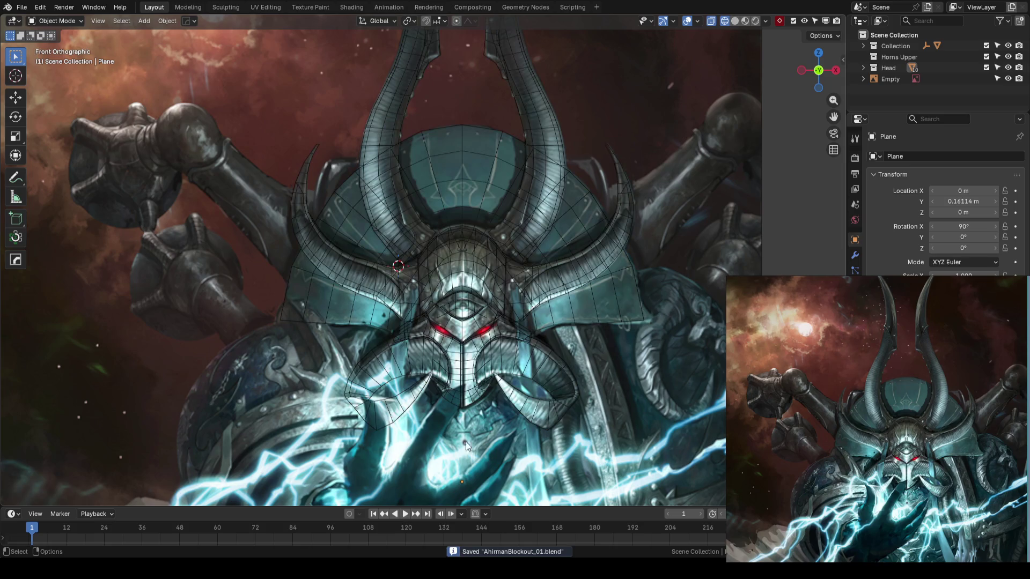
{"action": "scroll", "coordinate": [646, 329], "scroll_direction": "down", "scroll_amount": 2}
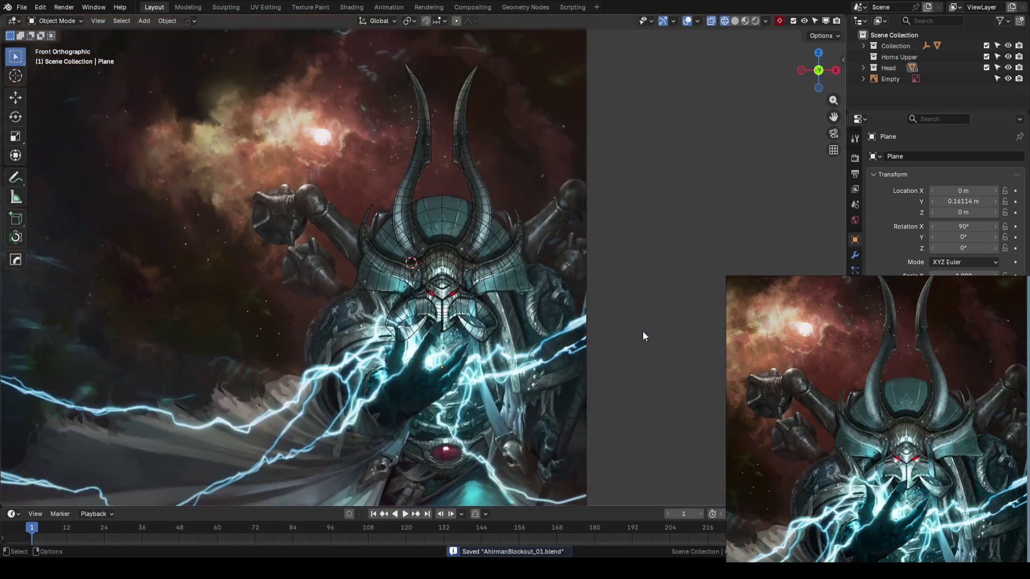
Return to solid shading, orbit into perspective and re-enter editing on the horn
{"action": "key", "text": "shift+z"}
{"action": "scroll", "coordinate": [543, 317], "scroll_direction": "up", "scroll_amount": 1}
{"action": "mouse_move", "coordinate": [517, 302]}
{"action": "middle_mouse_down"}
{"action": "mouse_move", "coordinate": [473, 280]}
{"action": "mouse_move", "coordinate": [391, 296]}
{"action": "mouse_move", "coordinate": [546, 283]}
{"action": "mouse_move", "coordinate": [472, 241]}
{"action": "mouse_move", "coordinate": [506, 300]}
{"action": "mouse_move", "coordinate": [518, 278]}
{"action": "mouse_move", "coordinate": [334, 301]}
{"action": "mouse_move", "coordinate": [361, 315]}
{"action": "mouse_move", "coordinate": [539, 321]}
{"action": "mouse_move", "coordinate": [458, 290]}
{"action": "middle_mouse_up"}
{"action": "key", "text": "Tab"}
In wireframe, box-select the horn's lower edge loop and soft-move it along Y with Linear falloff
{"action": "key", "text": "shift+z"}
{"action": "middle_click_drag", "start_coordinate": [386, 337], "coordinate": [400, 290]}
{"action": "left_click_drag", "start_coordinate": [320, 382], "coordinate": [474, 345]}
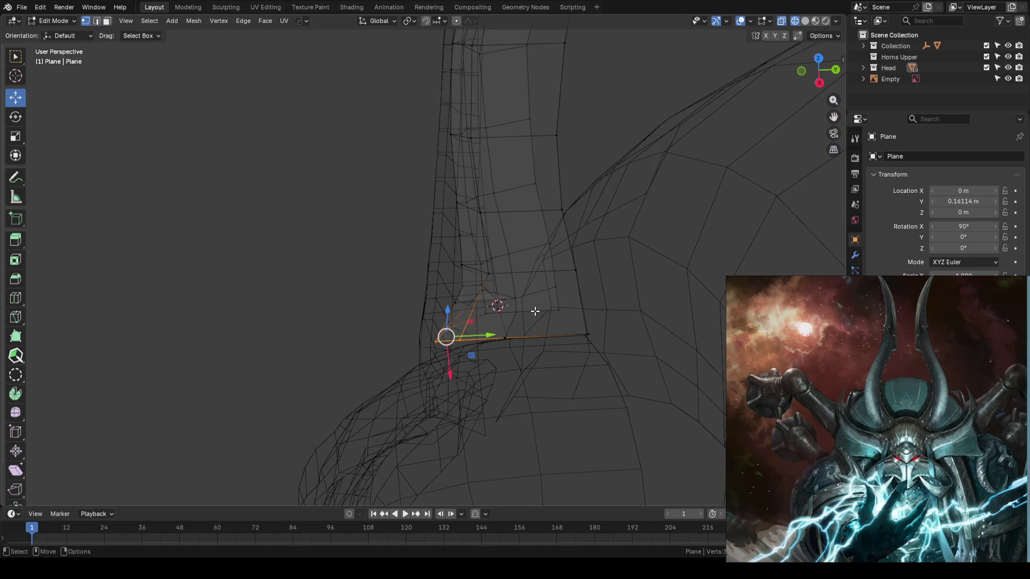
{"action": "key", "text": "shift+o"}
{"action": "left_click", "coordinate": [498, 372]}
{"action": "key", "text": "g"}
{"action": "key", "text": "y"}
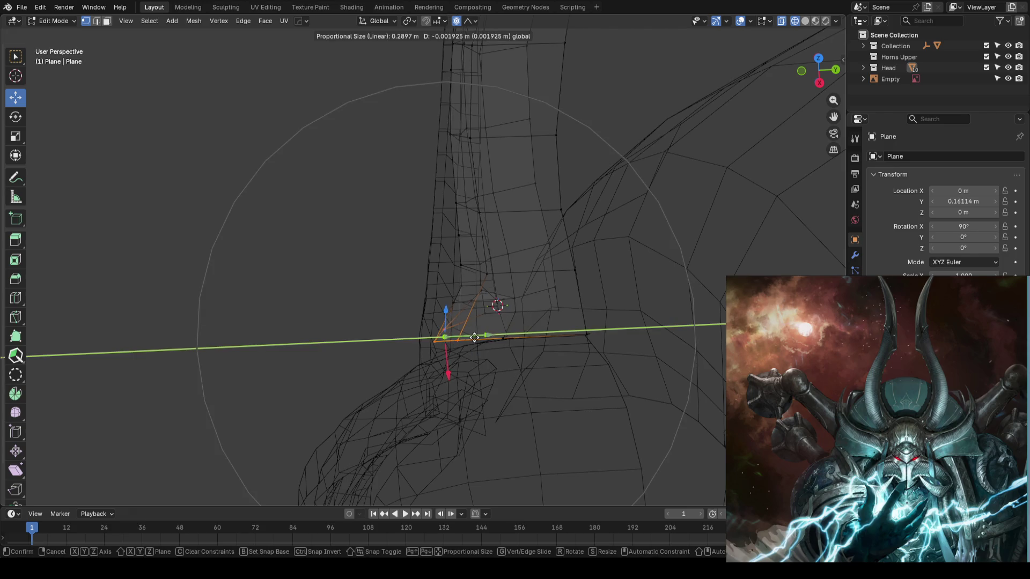
{"action": "scroll", "coordinate": [472, 338], "scroll_direction": "up", "scroll_amount": 2}
{"action": "left_click", "coordinate": [468, 339]}
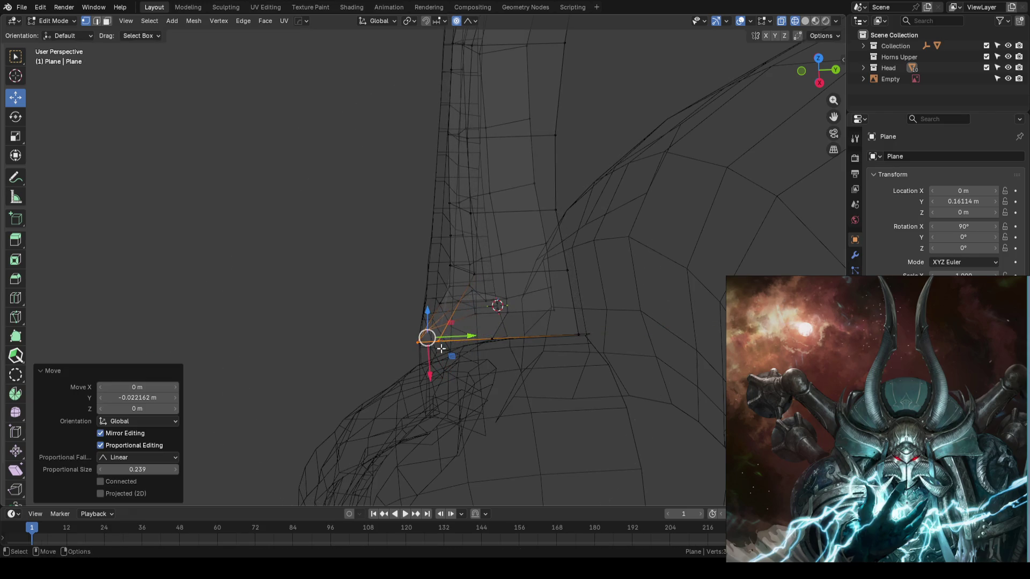
{"action": "key", "text": "shift+z"}
From a side view, soft-move the loop and a selected edge further along Y
{"action": "mouse_move", "coordinate": [494, 332]}
{"action": "middle_mouse_down"}
{"action": "mouse_move", "coordinate": [510, 286]}
{"action": "mouse_move", "coordinate": [491, 323]}
{"action": "mouse_move", "coordinate": [485, 191]}
{"action": "mouse_move", "coordinate": [499, 246]}
{"action": "middle_mouse_up"}
{"action": "key", "text": "g"}
{"action": "key", "text": "y"}
{"action": "left_click", "coordinate": [491, 322]}
{"action": "key", "text": "2"}
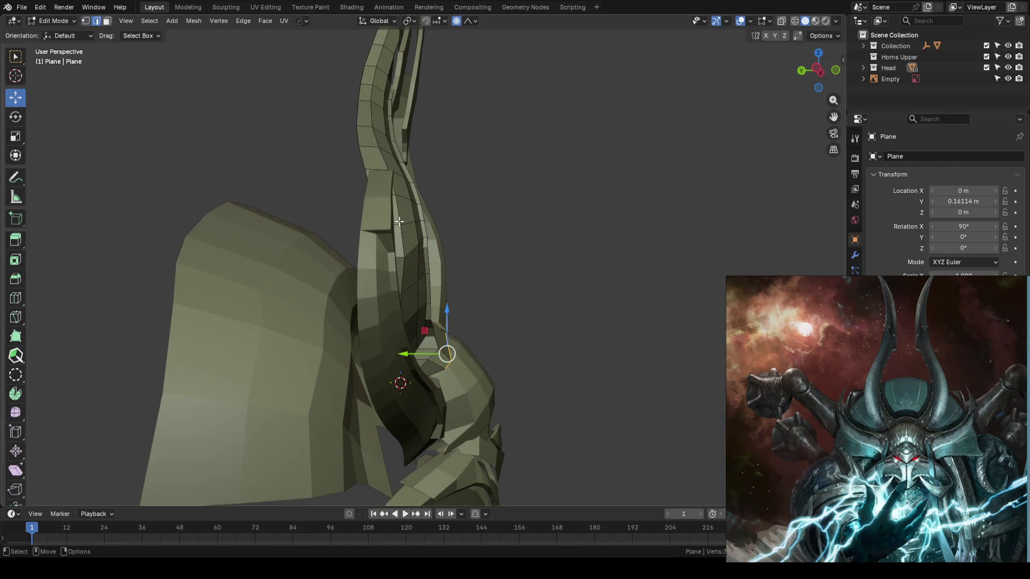
{"action": "key", "text": "g"}
{"action": "key", "text": "y"}
{"action": "left_click", "coordinate": [578, 218]}
Make a final Y soft-move on the horn base, leave Edit Mode and check the front against the reference
{"action": "mouse_move", "coordinate": [577, 218]}
{"action": "middle_mouse_down"}
{"action": "mouse_move", "coordinate": [577, 276]}
{"action": "mouse_move", "coordinate": [595, 292]}
{"action": "mouse_move", "coordinate": [568, 220]}
{"action": "middle_mouse_up"}
{"action": "scroll", "coordinate": [471, 287], "scroll_direction": "up", "scroll_amount": 5}
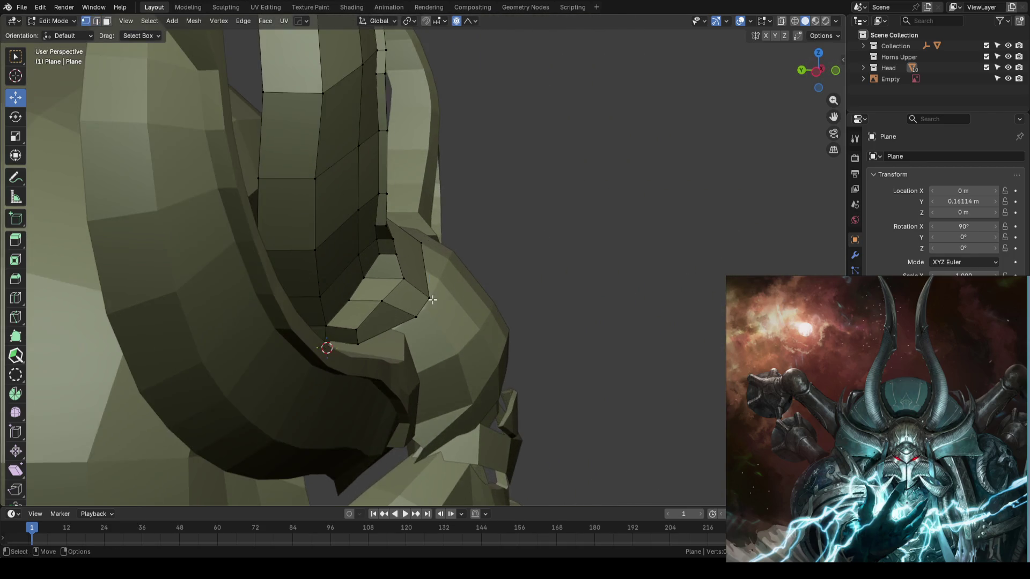
{"action": "key", "text": "g"}
{"action": "key", "text": "y"}
{"action": "left_click", "coordinate": [435, 305]}
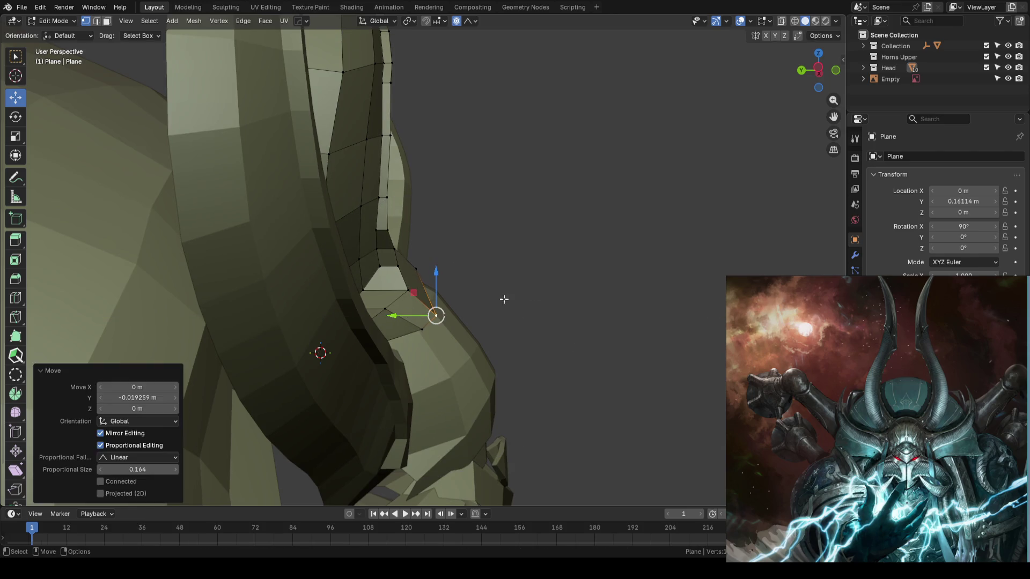
{"action": "middle_click_drag", "start_coordinate": [435, 307], "coordinate": [600, 288]}
{"action": "scroll", "coordinate": [600, 288], "scroll_direction": "down", "scroll_amount": 3}
{"action": "key", "text": "Tab"}
{"action": "key", "text": "KP_1"}
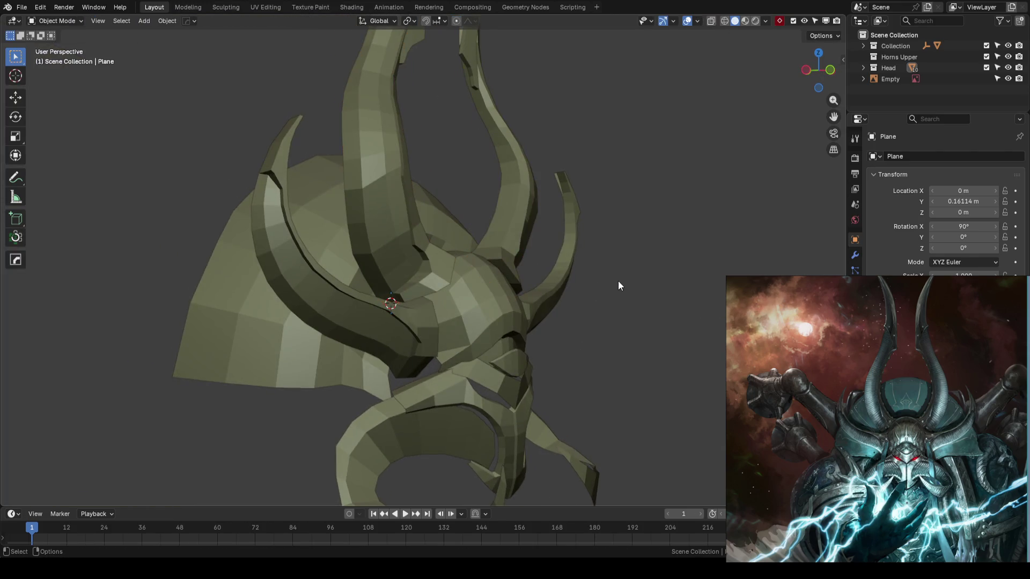
{"action": "key", "text": "KP_5"}
{"action": "scroll", "coordinate": [614, 282], "scroll_direction": "down", "scroll_amount": 3}
Save the blockout and orbit to review the helmet in perspective and side views
{"action": "key", "text": "ctrl+s"}
{"action": "mouse_move", "coordinate": [614, 281]}
{"action": "middle_mouse_down"}
{"action": "mouse_move", "coordinate": [481, 291]}
{"action": "mouse_move", "coordinate": [577, 272]}
{"action": "mouse_move", "coordinate": [469, 272]}
{"action": "mouse_move", "coordinate": [441, 241]}
{"action": "mouse_move", "coordinate": [489, 206]}
{"action": "mouse_move", "coordinate": [512, 270]}
{"action": "middle_mouse_up"}
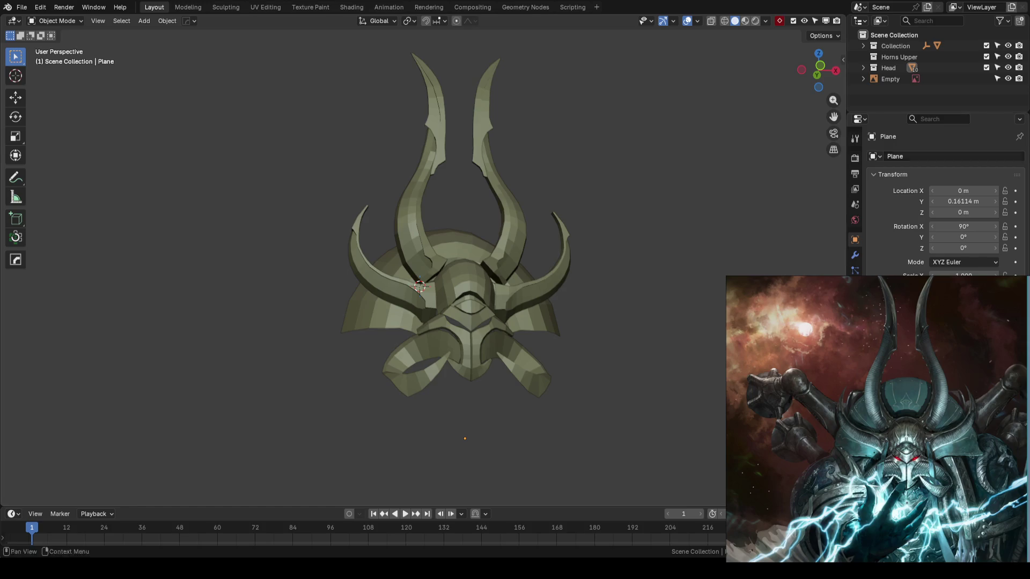
{"action": "scroll", "coordinate": [571, 228], "scroll_direction": "up", "scroll_amount": 3}
{"action": "mouse_move", "coordinate": [571, 228]}
{"action": "middle_mouse_down"}
{"action": "mouse_move", "coordinate": [559, 264]}
{"action": "mouse_move", "coordinate": [400, 290]}
{"action": "mouse_move", "coordinate": [373, 263]}
{"action": "mouse_move", "coordinate": [507, 256]}
{"action": "mouse_move", "coordinate": [489, 250]}
{"action": "mouse_move", "coordinate": [491, 263]}
{"action": "middle_mouse_up"}
{"action": "scroll", "coordinate": [541, 265], "scroll_direction": "up", "scroll_amount": 2}
Soft-move Plane.005's vertices along Y, leave Edit Mode and check the front view
{"action": "left_click", "coordinate": [473, 262]}
{"action": "key", "text": "Tab"}
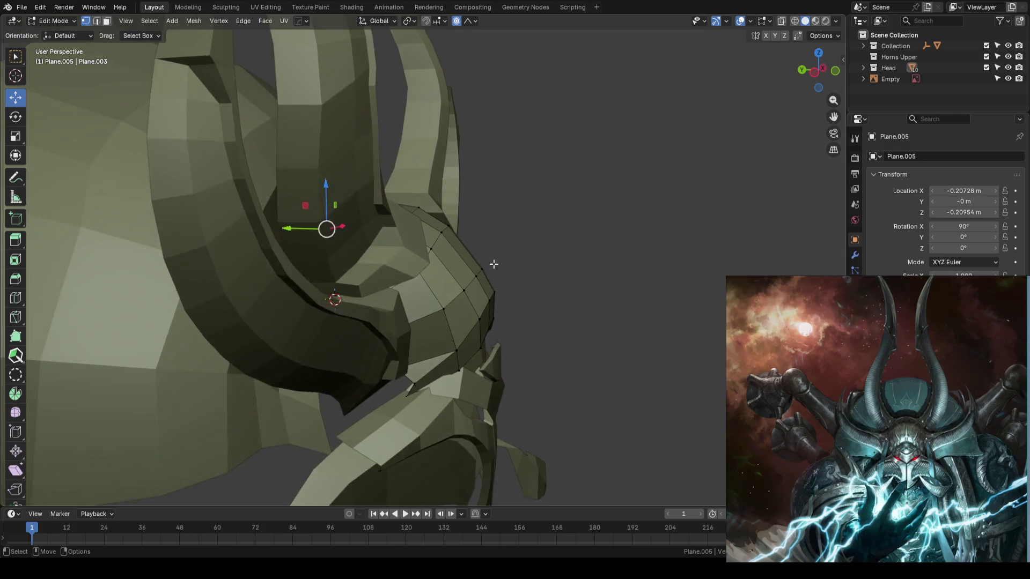
{"action": "scroll", "coordinate": [490, 269], "scroll_direction": "up", "scroll_amount": 2}
{"action": "scroll", "coordinate": [427, 277], "scroll_direction": "up", "scroll_amount": 2}
{"action": "middle_click_drag", "start_coordinate": [427, 278], "coordinate": [426, 259]}
{"action": "key", "text": "g"}
{"action": "key", "text": "y"}
{"action": "left_click", "coordinate": [604, 242]}
{"action": "key", "text": "Tab"}
{"action": "scroll", "coordinate": [609, 247], "scroll_direction": "down", "scroll_amount": 3}
{"action": "key", "text": "KP_1"}
{"action": "scroll", "coordinate": [608, 249], "scroll_direction": "down", "scroll_amount": 5}
Save the file and orbit around the helmet to review it, saving again
{"action": "key", "text": "ctrl+s"}
{"action": "middle_click_drag", "start_coordinate": [688, 207], "coordinate": [576, 249]}
{"action": "scroll", "coordinate": [576, 248], "scroll_direction": "up", "scroll_amount": 3}
{"action": "mouse_move", "coordinate": [490, 264]}
{"action": "middle_mouse_down"}
{"action": "mouse_move", "coordinate": [524, 264]}
{"action": "mouse_move", "coordinate": [516, 248]}
{"action": "mouse_move", "coordinate": [417, 276]}
{"action": "mouse_move", "coordinate": [475, 197]}
{"action": "mouse_move", "coordinate": [527, 248]}
{"action": "middle_mouse_up"}
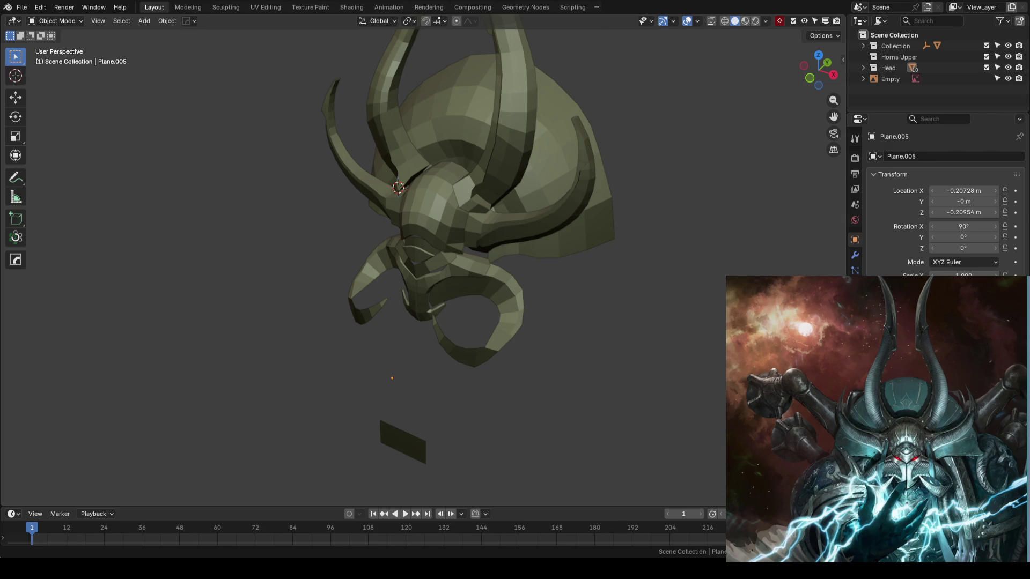
{"action": "middle_click_drag", "start_coordinate": [647, 291], "coordinate": [733, 100]}
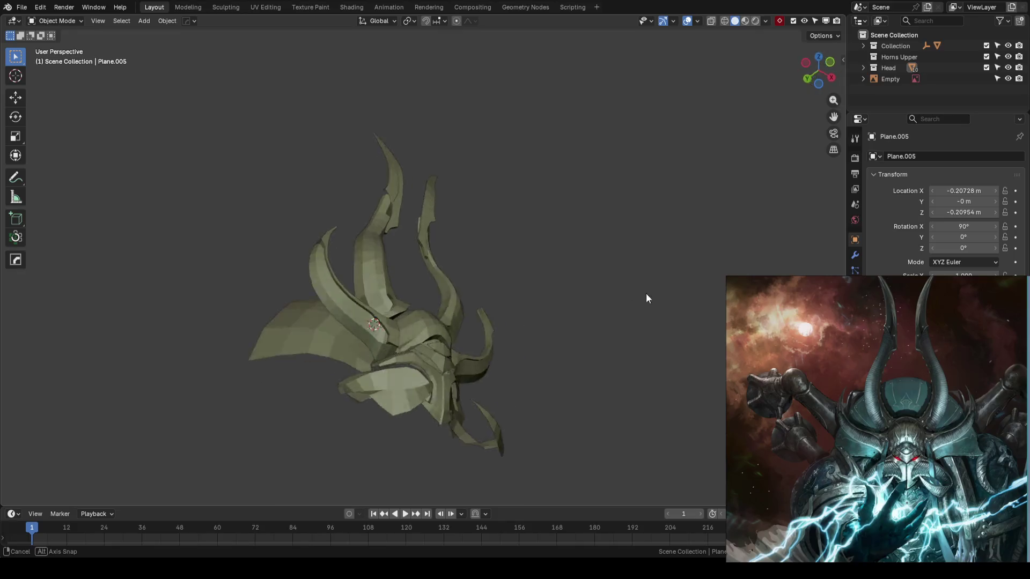
{"action": "mouse_move", "coordinate": [648, 180]}
{"action": "middle_mouse_down"}
{"action": "mouse_move", "coordinate": [586, 367]}
{"action": "mouse_move", "coordinate": [527, 283]}
{"action": "mouse_move", "coordinate": [470, 269]}
{"action": "mouse_move", "coordinate": [404, 279]}
{"action": "mouse_move", "coordinate": [444, 253]}
{"action": "mouse_move", "coordinate": [588, 299]}
{"action": "mouse_move", "coordinate": [555, 314]}
{"action": "mouse_move", "coordinate": [617, 308]}
{"action": "mouse_move", "coordinate": [546, 309]}
{"action": "mouse_move", "coordinate": [580, 279]}
{"action": "mouse_move", "coordinate": [395, 314]}
{"action": "mouse_move", "coordinate": [472, 243]}
{"action": "mouse_move", "coordinate": [492, 287]}
{"action": "mouse_move", "coordinate": [458, 275]}
{"action": "mouse_move", "coordinate": [476, 229]}
{"action": "mouse_move", "coordinate": [515, 317]}
{"action": "middle_mouse_up"}
{"action": "key", "text": "ctrl+s"}
Edit cheek curl Plane.006 and soft-move an inner-bend vertex along X
{"action": "left_click", "coordinate": [515, 317]}
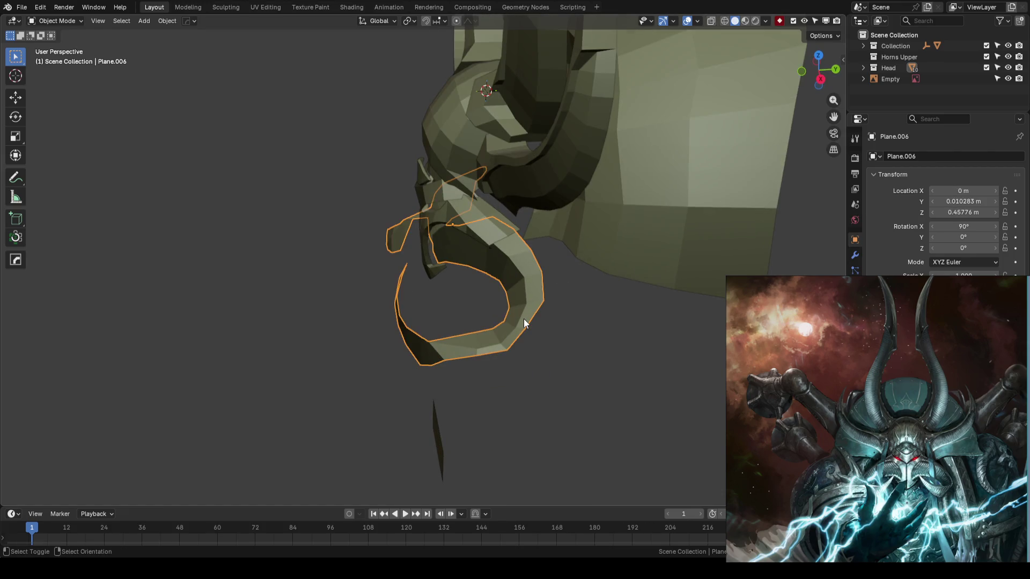
{"action": "key", "text": "Tab"}
{"action": "scroll", "coordinate": [559, 325], "scroll_direction": "up", "scroll_amount": 2}
{"action": "left_click", "coordinate": [563, 360]}
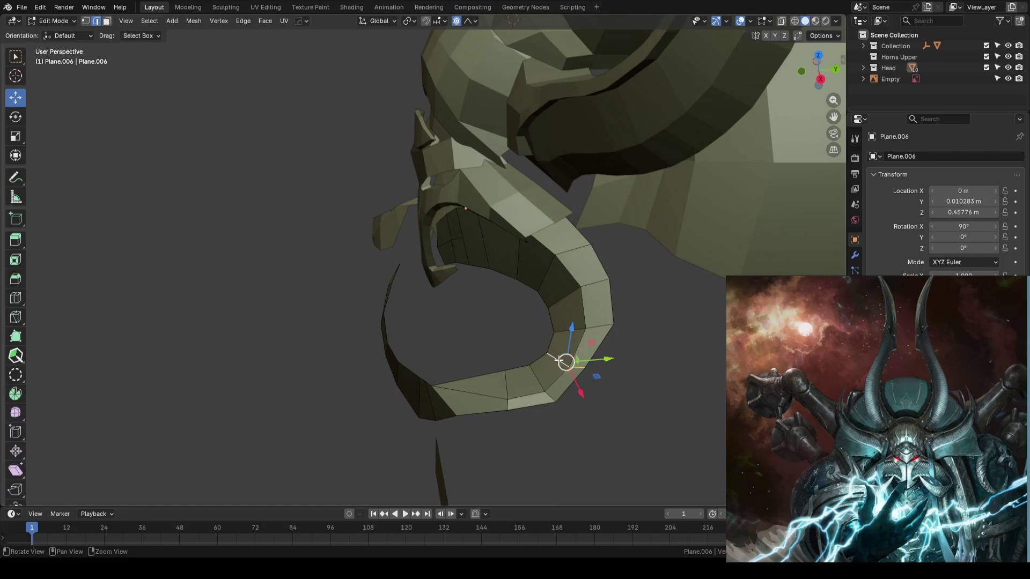
{"action": "middle_click_drag", "start_coordinate": [563, 360], "coordinate": [532, 318]}
{"action": "key", "text": "comma"}
{"action": "left_click", "coordinate": [574, 338]}
{"action": "left_click", "coordinate": [530, 312]}
{"action": "left_click", "coordinate": [530, 313]}
{"action": "key", "text": "g"}
{"action": "key", "text": "x"}
{"action": "scroll", "coordinate": [547, 315], "scroll_direction": "up", "scroll_amount": 3}
{"action": "scroll", "coordinate": [564, 320], "scroll_direction": "up", "scroll_amount": 2}
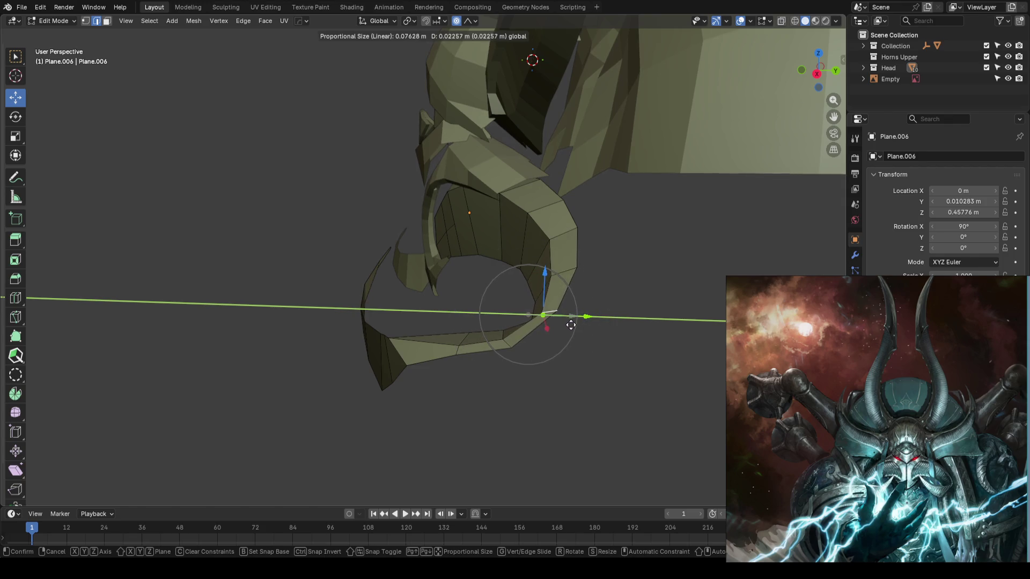
{"action": "left_click", "coordinate": [568, 321]}
Soft-move another curl vertex locked off Y, leave Edit Mode and save the blockout
{"action": "mouse_move", "coordinate": [564, 329]}
{"action": "middle_mouse_down"}
{"action": "mouse_move", "coordinate": [310, 290]}
{"action": "mouse_move", "coordinate": [602, 295]}
{"action": "middle_mouse_up"}
{"action": "left_click", "coordinate": [586, 322]}
{"action": "key", "text": "g"}
{"action": "key", "text": "shift+y"}
{"action": "left_click", "coordinate": [588, 320]}
{"action": "key", "text": "Tab"}
{"action": "left_click", "coordinate": [551, 301]}
{"action": "key", "text": "ctrl+s"}
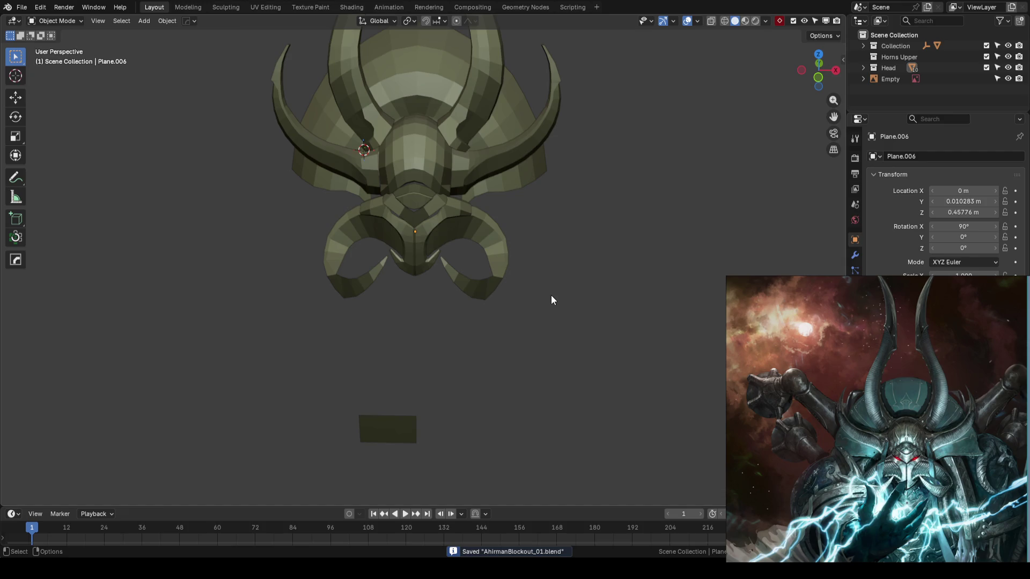
{"action": "mouse_move", "coordinate": [551, 300]}
{"action": "middle_mouse_down"}
{"action": "mouse_move", "coordinate": [338, 300]}
{"action": "mouse_move", "coordinate": [552, 290]}
{"action": "mouse_move", "coordinate": [479, 285]}
{"action": "middle_mouse_up"}
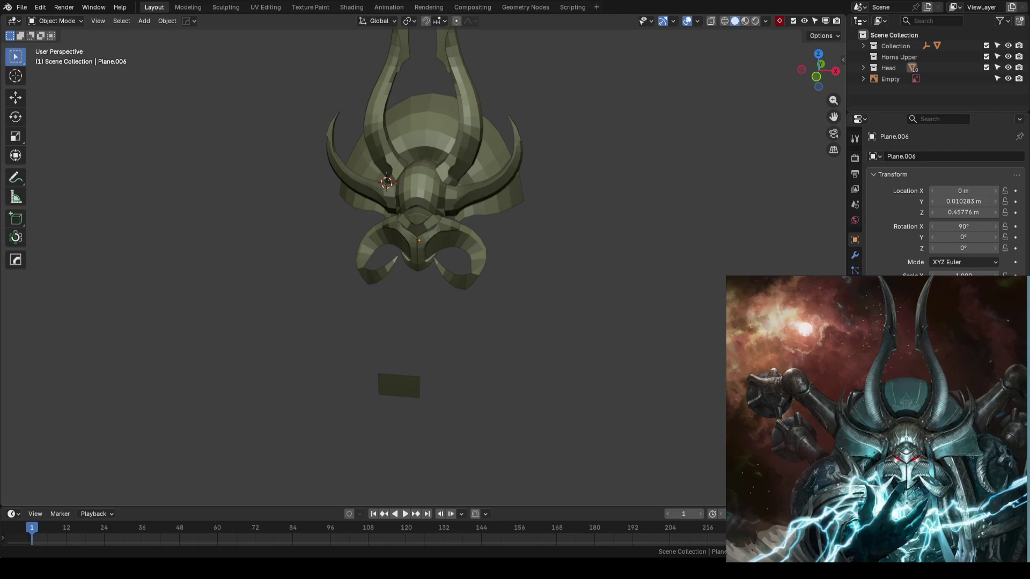
{"action": "middle_click_drag", "start_coordinate": [544, 251], "coordinate": [566, 272], "text": "shift"}
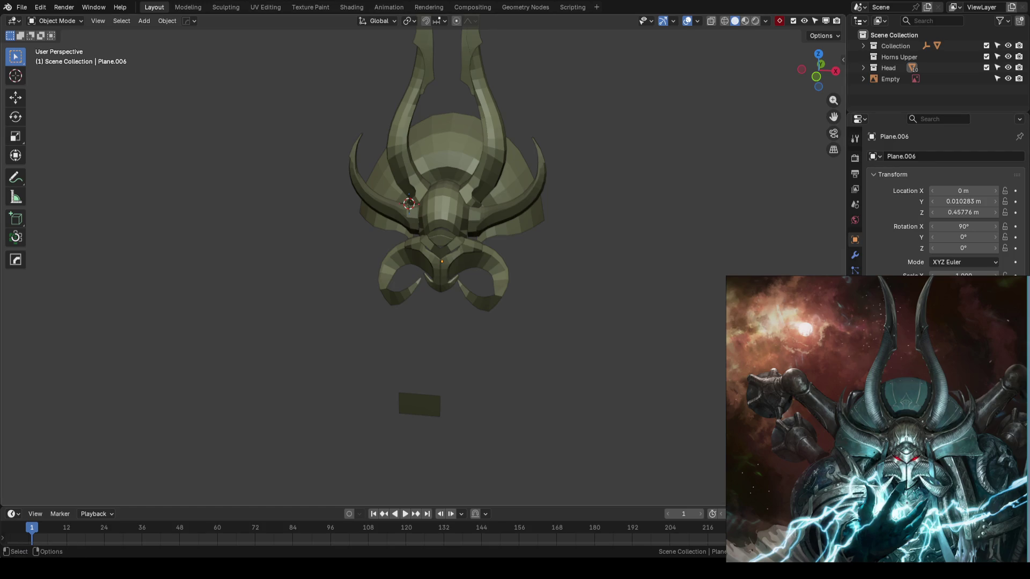
{"action": "middle_click_drag", "start_coordinate": [716, 247], "coordinate": [609, 262]}
{"action": "key", "text": "ctrl+s"}
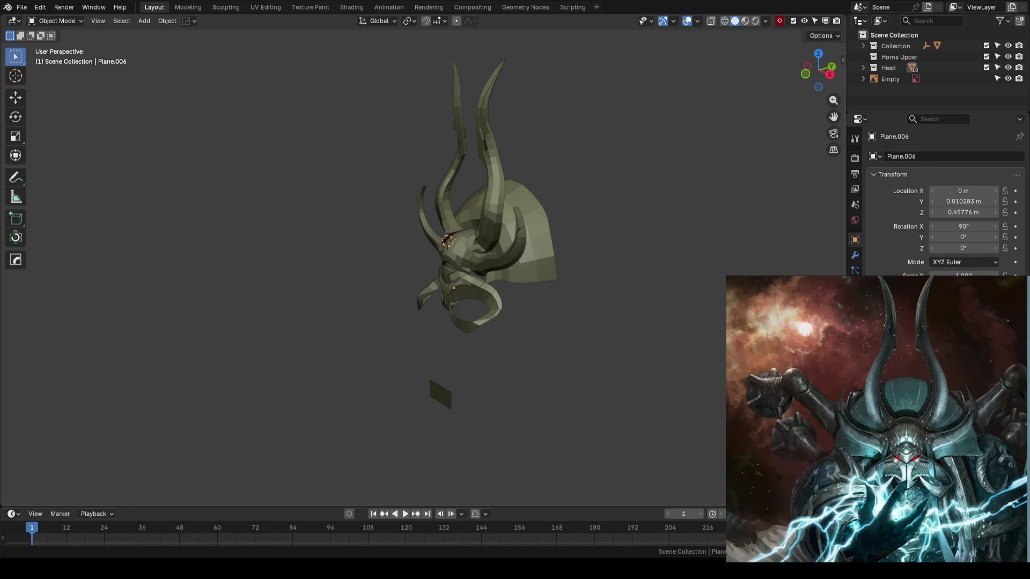
{"action": "mouse_move", "coordinate": [512, 367]}
{"action": "middle_mouse_down"}
{"action": "mouse_move", "coordinate": [517, 376]}
{"action": "mouse_move", "coordinate": [638, 360]}
{"action": "middle_mouse_up"}
{"action": "key", "text": "ctrl+s"}
{"action": "left_click", "coordinate": [608, 312]}
{"action": "key", "text": "KP_Decimal"}
{"action": "middle_click_drag", "start_coordinate": [688, 260], "coordinate": [518, 269]}
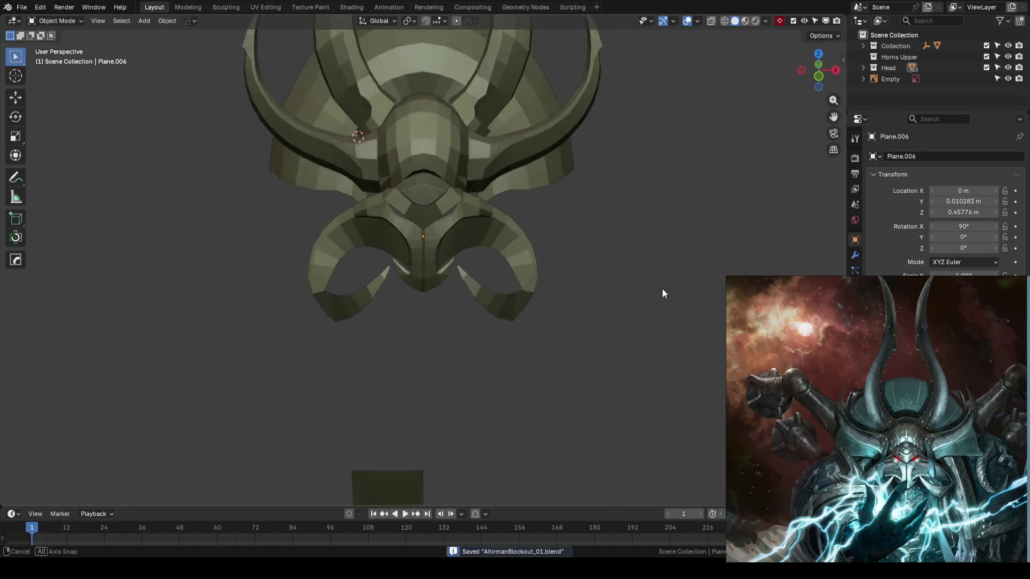
{"action": "left_click", "coordinate": [516, 268]}
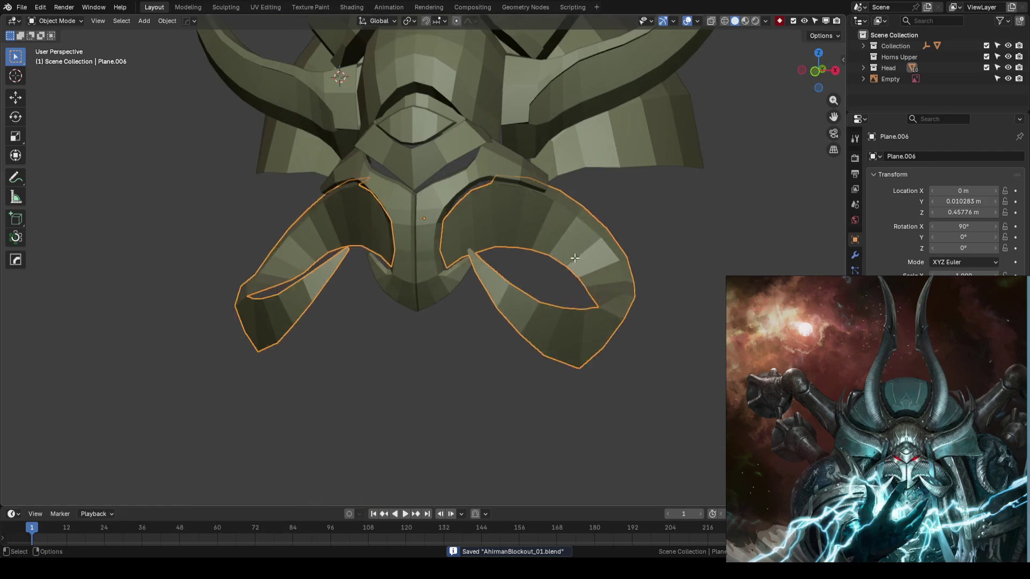
{"action": "key", "text": "Tab"}
{"action": "middle_click_drag", "start_coordinate": [632, 298], "coordinate": [562, 310]}
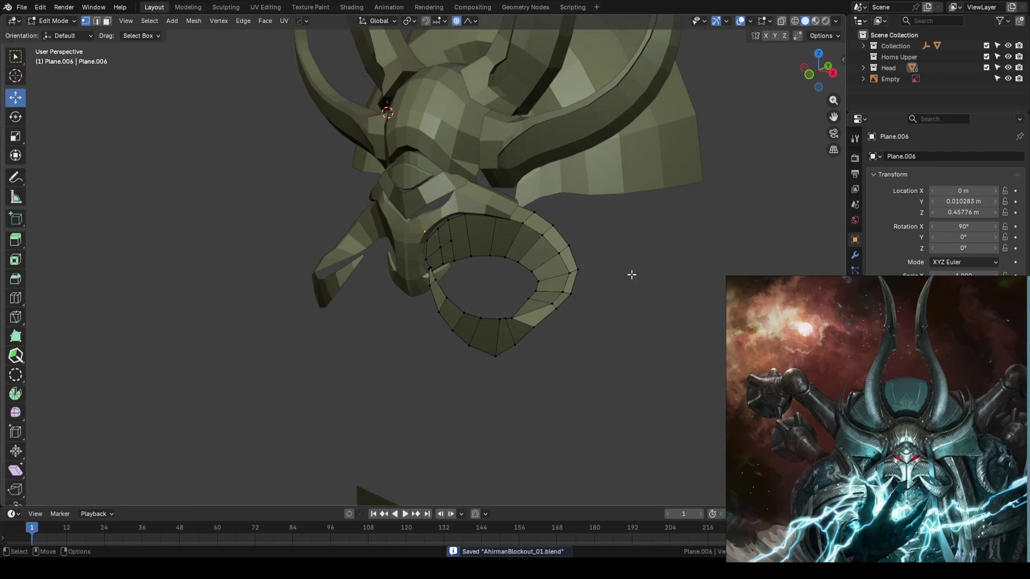
{"action": "key", "text": "Tab"}
{"action": "scroll", "coordinate": [644, 264], "scroll_direction": "down", "scroll_amount": 3}
{"action": "left_click", "coordinate": [584, 227]}
{"action": "mouse_move", "coordinate": [585, 226]}
{"action": "middle_mouse_down"}
{"action": "mouse_move", "coordinate": [625, 260]}
{"action": "mouse_move", "coordinate": [637, 312]}
{"action": "middle_mouse_up"}
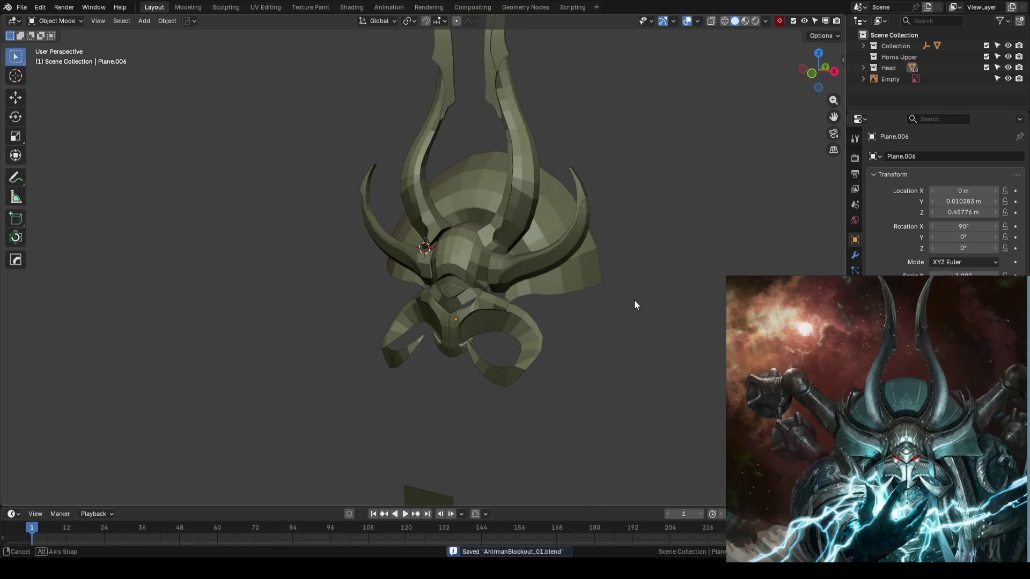
{"action": "middle_click_drag", "start_coordinate": [636, 312], "coordinate": [533, 342]}
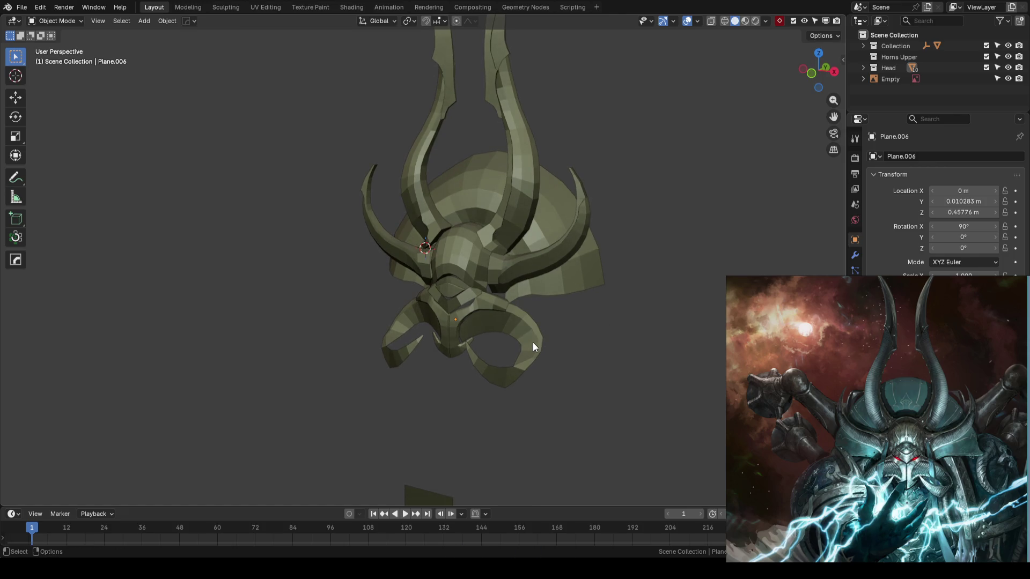
{"action": "scroll", "coordinate": [532, 341], "scroll_direction": "down", "scroll_amount": 3}
{"action": "key", "text": "KP_1"}
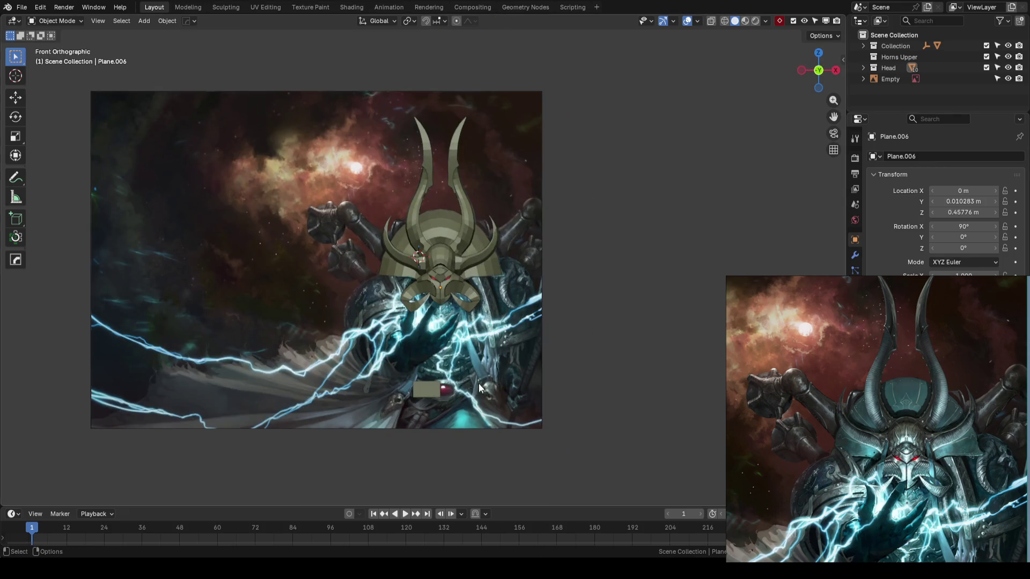
{"action": "scroll", "coordinate": [509, 358], "scroll_direction": "up", "scroll_amount": 6}
{"action": "middle_click_drag", "start_coordinate": [509, 359], "coordinate": [540, 273], "text": "shift"}
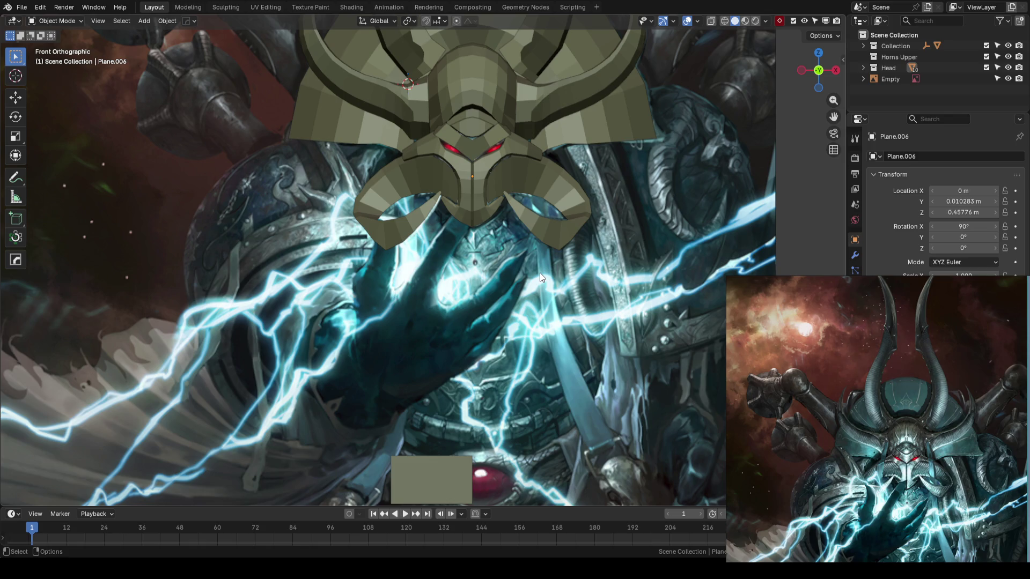
{"action": "scroll", "coordinate": [540, 273], "scroll_direction": "down", "scroll_amount": 2}
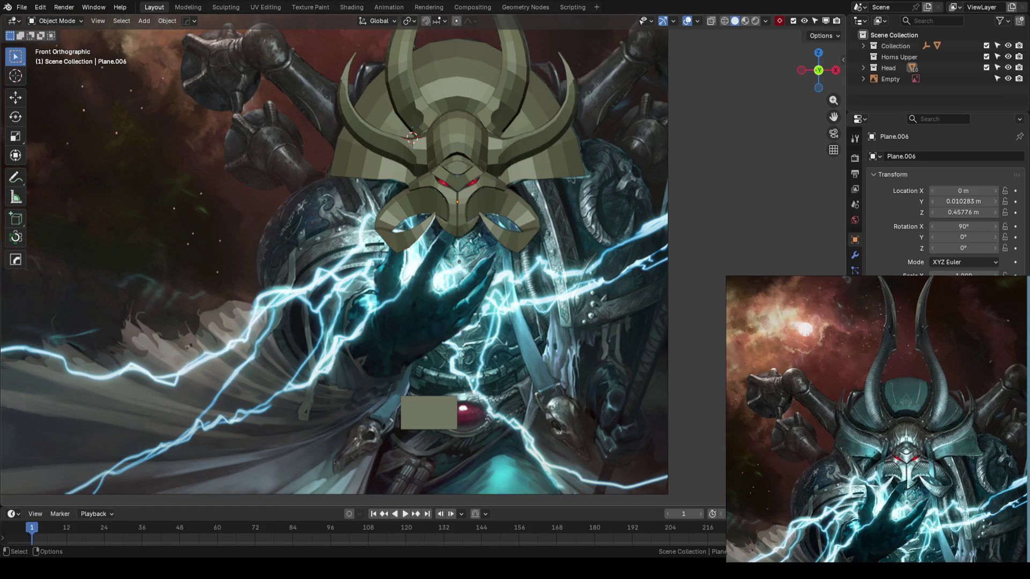
{"action": "scroll", "coordinate": [564, 298], "scroll_direction": "down", "scroll_amount": 1}
{"action": "key", "text": "ctrl+s"}
{"action": "scroll", "coordinate": [475, 278], "scroll_direction": "up", "scroll_amount": 1}
{"action": "scroll", "coordinate": [473, 293], "scroll_direction": "up", "scroll_amount": 1}
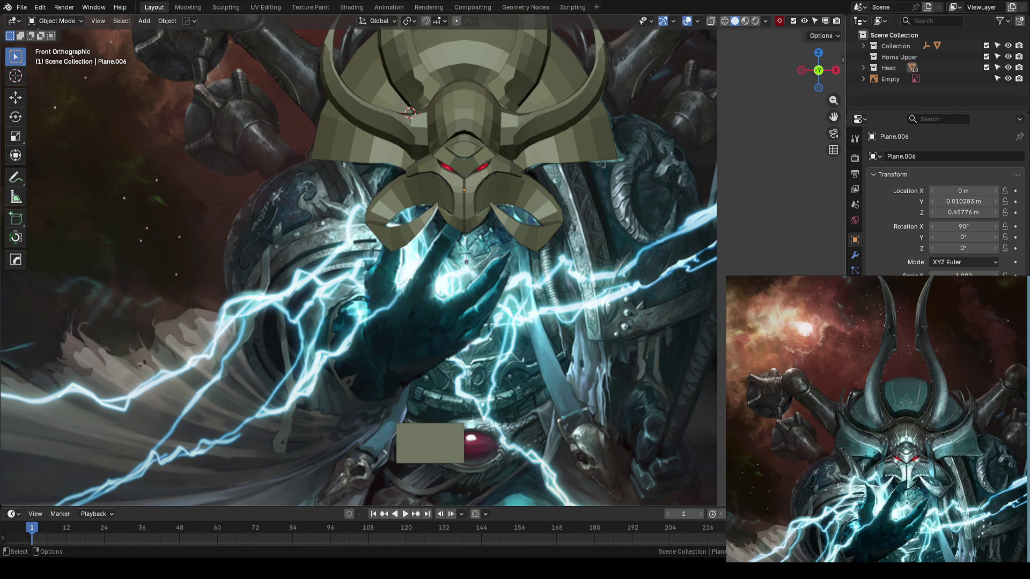
{"action": "scroll", "coordinate": [424, 258], "scroll_direction": "down", "scroll_amount": 2}
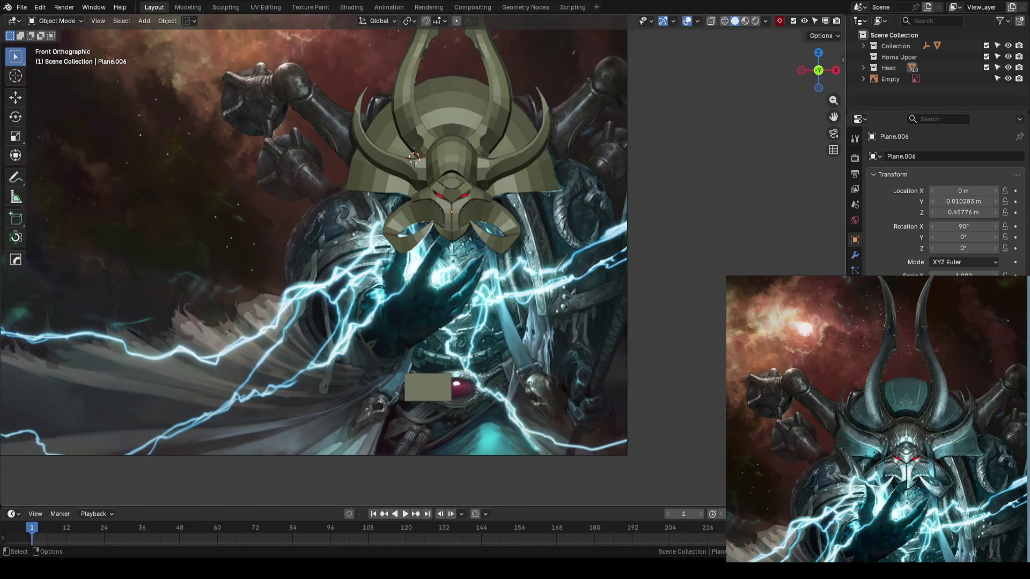
{"action": "scroll", "coordinate": [633, 274], "scroll_direction": "up", "scroll_amount": 2}
{"action": "scroll", "coordinate": [596, 314], "scroll_direction": "up", "scroll_amount": 2}
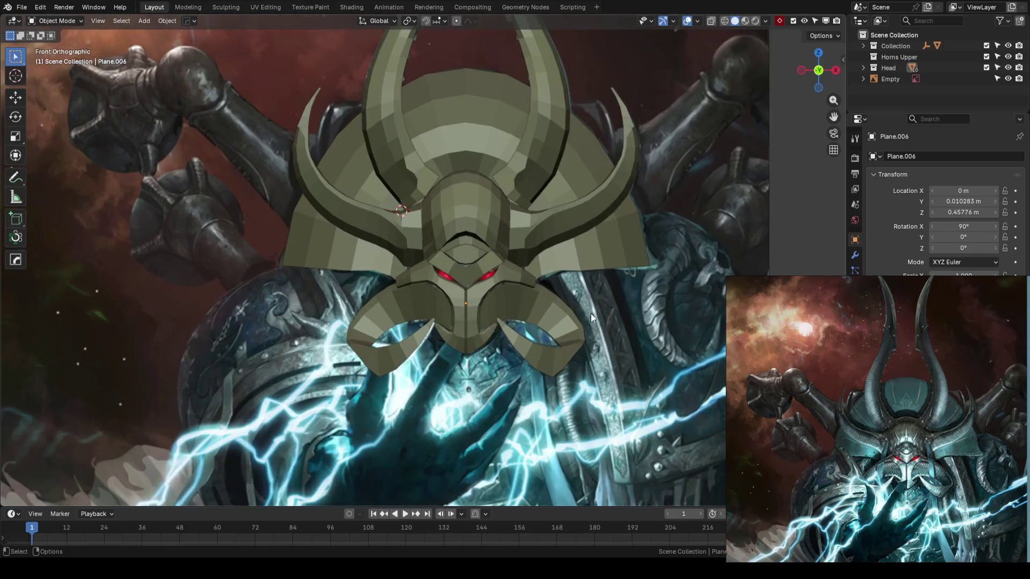
{"action": "scroll", "coordinate": [555, 287], "scroll_direction": "up", "scroll_amount": 2}
{"action": "middle_click_drag", "start_coordinate": [554, 288], "coordinate": [427, 304]}
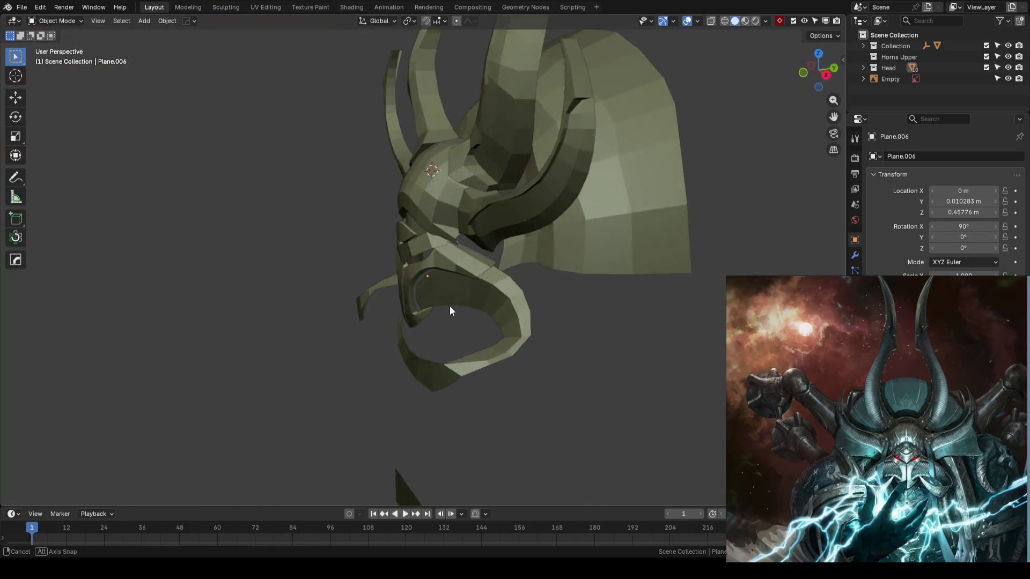
On cheek curl Plane.006, knife a new cut across it and add an edge loop along the curl
{"action": "mouse_move", "coordinate": [426, 305]}
{"action": "middle_mouse_down"}
{"action": "mouse_move", "coordinate": [511, 295]}
{"action": "mouse_move", "coordinate": [483, 258]}
{"action": "middle_mouse_up"}
{"action": "left_click", "coordinate": [477, 276]}
{"action": "key", "text": "Tab"}
{"action": "scroll", "coordinate": [483, 274], "scroll_direction": "up", "scroll_amount": 3}
{"action": "scroll", "coordinate": [517, 260], "scroll_direction": "up", "scroll_amount": 2}
{"action": "scroll", "coordinate": [483, 258], "scroll_direction": "up", "scroll_amount": 3}
{"action": "scroll", "coordinate": [464, 256], "scroll_direction": "up", "scroll_amount": 2}
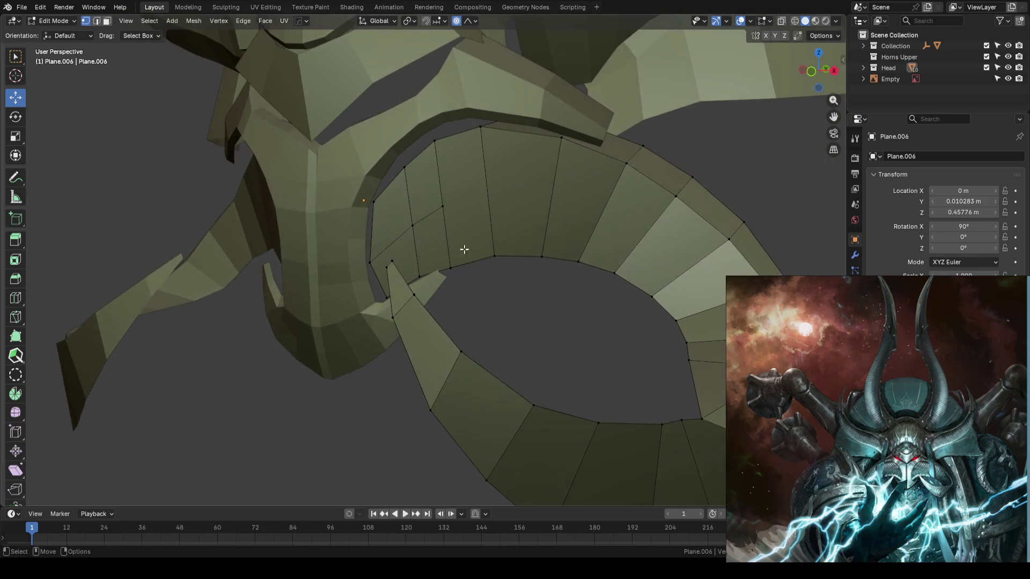
{"action": "key", "text": "k"}
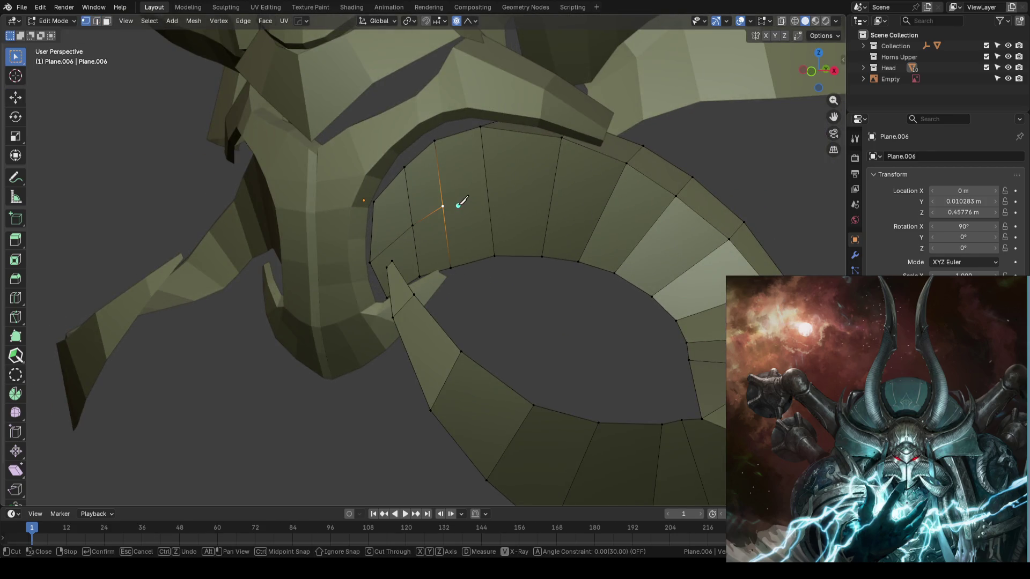
{"action": "key", "text": "Return"}
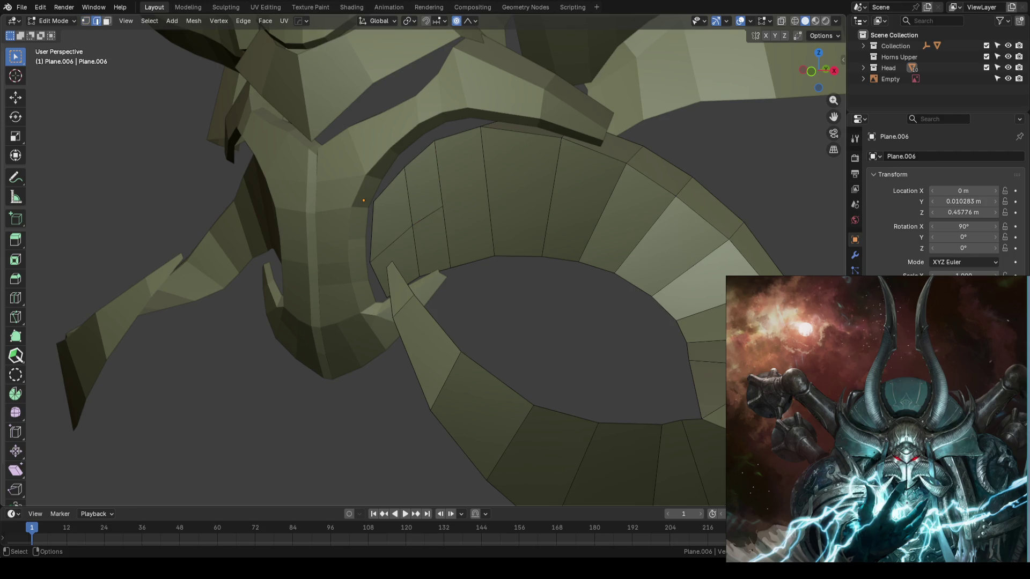
{"action": "key", "text": "ctrl+r"}
{"action": "left_click", "coordinate": [632, 219]}
{"action": "key", "text": "ctrl+r"}
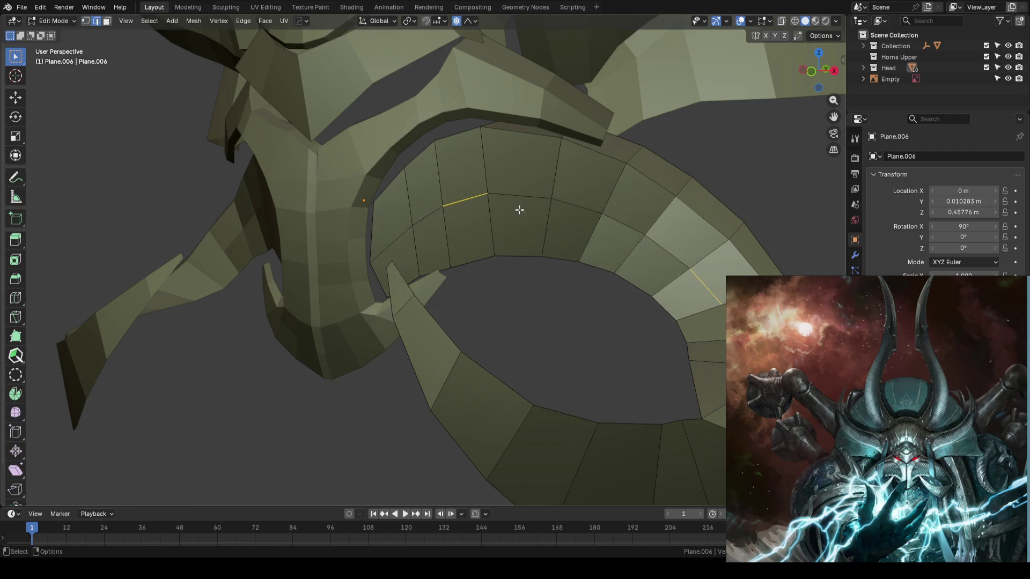
{"action": "left_click", "coordinate": [500, 231], "text": "alt"}
Shift the new edge loop along Y with proportional soft falloff
{"action": "middle_click_drag", "start_coordinate": [500, 231], "coordinate": [553, 245]}
{"action": "key", "text": "shift+space"}
{"action": "key", "text": "g"}
{"action": "key", "text": "shift+o"}
{"action": "left_click", "coordinate": [497, 256]}
{"action": "left_click_drag", "start_coordinate": [504, 274], "coordinate": [490, 277]}
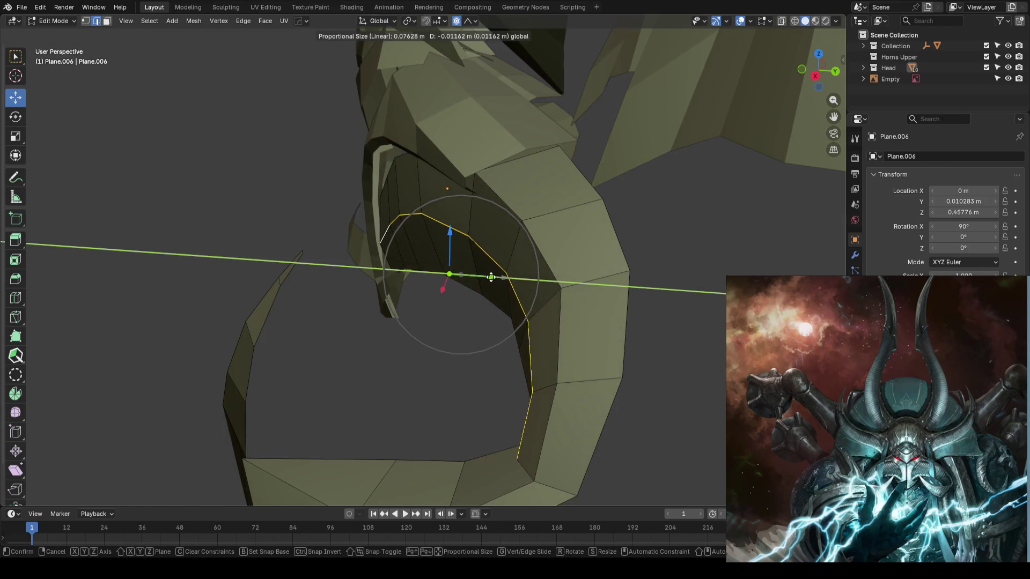
{"action": "left_click", "coordinate": [491, 276]}
{"action": "left_click_drag", "start_coordinate": [510, 284], "coordinate": [480, 277]}
Raise the loop slightly along Z in front view to follow the concept curve, then leave Edit Mode
{"action": "mouse_move", "coordinate": [479, 276]}
{"action": "middle_mouse_down"}
{"action": "mouse_move", "coordinate": [528, 241]}
{"action": "mouse_move", "coordinate": [531, 210]}
{"action": "middle_mouse_up"}
{"action": "left_click_drag", "start_coordinate": [537, 193], "coordinate": [581, 198]}
{"action": "scroll", "coordinate": [536, 201], "scroll_direction": "down", "scroll_amount": 2}
{"action": "left_click_drag", "start_coordinate": [500, 197], "coordinate": [499, 182]}
{"action": "key", "text": "Tab"}
Hide the concept art reference Empty and return the helmet to solid shading
{"action": "left_click", "coordinate": [638, 252]}
{"action": "key", "text": "shift+z"}
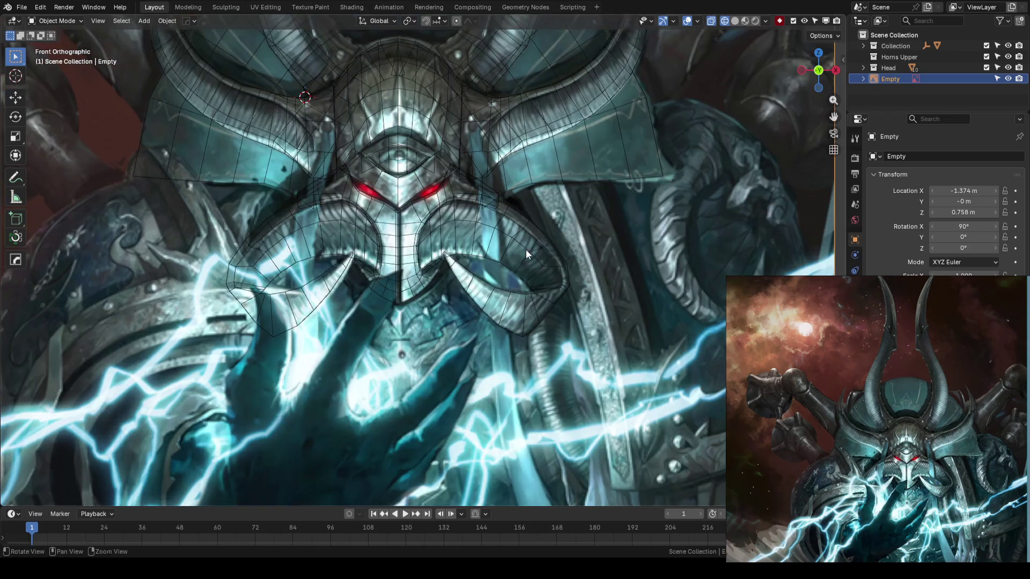
{"action": "key", "text": "h"}
{"action": "mouse_move", "coordinate": [519, 273]}
{"action": "middle_mouse_down"}
{"action": "mouse_move", "coordinate": [442, 259]}
{"action": "mouse_move", "coordinate": [442, 222]}
{"action": "mouse_move", "coordinate": [439, 237]}
{"action": "middle_mouse_up"}
{"action": "key", "text": "shift+z"}
Nudge a vertex of cheek curl Plane.006, deselect everything and save the blockout
{"action": "left_click", "coordinate": [442, 223]}
{"action": "key", "text": "Tab"}
{"action": "left_click_drag", "start_coordinate": [552, 287], "coordinate": [414, 322]}
{"action": "key", "text": "Tab"}
{"action": "mouse_move", "coordinate": [413, 322]}
{"action": "middle_mouse_down"}
{"action": "mouse_move", "coordinate": [381, 351]}
{"action": "mouse_move", "coordinate": [341, 348]}
{"action": "mouse_move", "coordinate": [617, 317]}
{"action": "middle_mouse_up"}
{"action": "key", "text": "alt+a"}
{"action": "key", "text": "ctrl+s"}
{"action": "mouse_move", "coordinate": [519, 311]}
{"action": "middle_mouse_down"}
{"action": "mouse_move", "coordinate": [464, 286]}
{"action": "mouse_move", "coordinate": [529, 270]}
{"action": "mouse_move", "coordinate": [454, 269]}
{"action": "mouse_move", "coordinate": [445, 250]}
{"action": "mouse_move", "coordinate": [398, 242]}
{"action": "mouse_move", "coordinate": [356, 260]}
{"action": "mouse_move", "coordinate": [378, 247]}
{"action": "mouse_move", "coordinate": [490, 298]}
{"action": "mouse_move", "coordinate": [469, 230]}
{"action": "middle_mouse_up"}
{"action": "left_click", "coordinate": [469, 229]}
Nudge the curl's edge vertex along Y, then shift a shortest-path edge run on Plane.008 along Y
{"action": "key", "text": "Tab"}
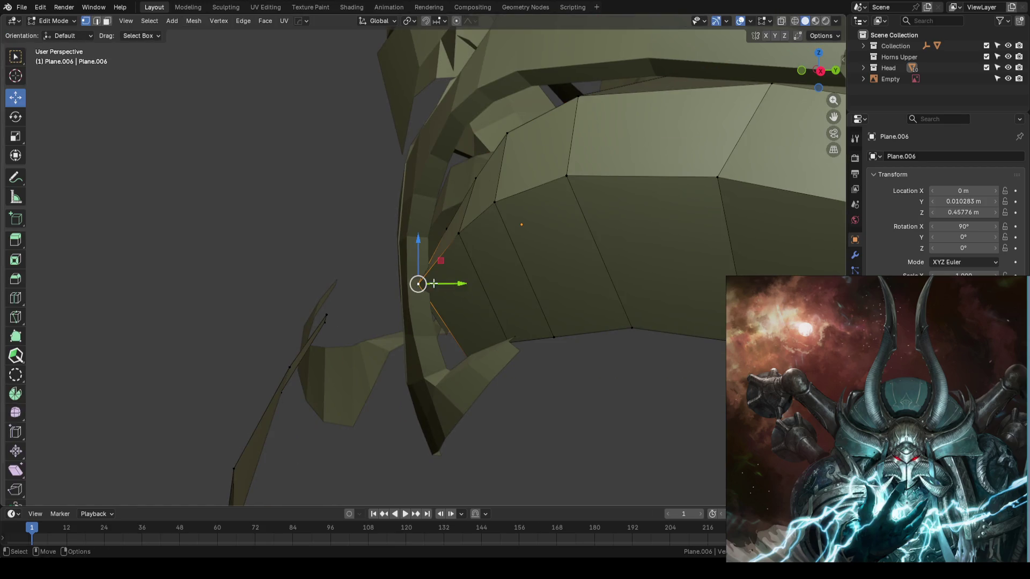
{"action": "left_click_drag", "start_coordinate": [455, 283], "coordinate": [459, 282]}
{"action": "mouse_move", "coordinate": [362, 265]}
{"action": "middle_mouse_down"}
{"action": "mouse_move", "coordinate": [317, 247]}
{"action": "mouse_move", "coordinate": [441, 260]}
{"action": "mouse_move", "coordinate": [314, 272]}
{"action": "mouse_move", "coordinate": [304, 262]}
{"action": "mouse_move", "coordinate": [414, 166]}
{"action": "mouse_move", "coordinate": [454, 185]}
{"action": "mouse_move", "coordinate": [475, 152]}
{"action": "middle_mouse_up"}
{"action": "left_click", "coordinate": [414, 165]}
{"action": "left_click", "coordinate": [437, 177]}
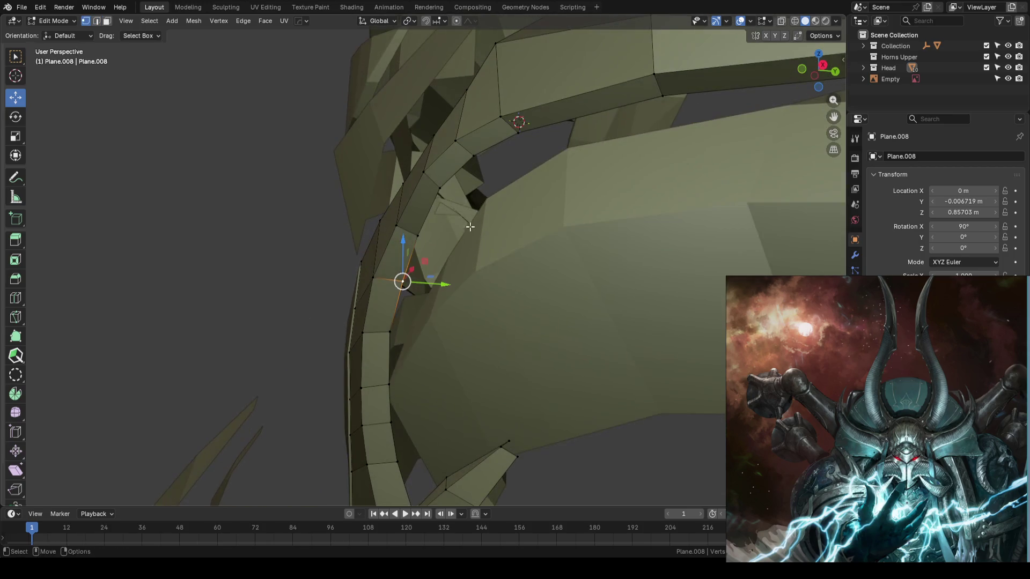
{"action": "left_click", "coordinate": [475, 151], "text": "ctrl"}
{"action": "left_click_drag", "start_coordinate": [474, 214], "coordinate": [479, 221]}
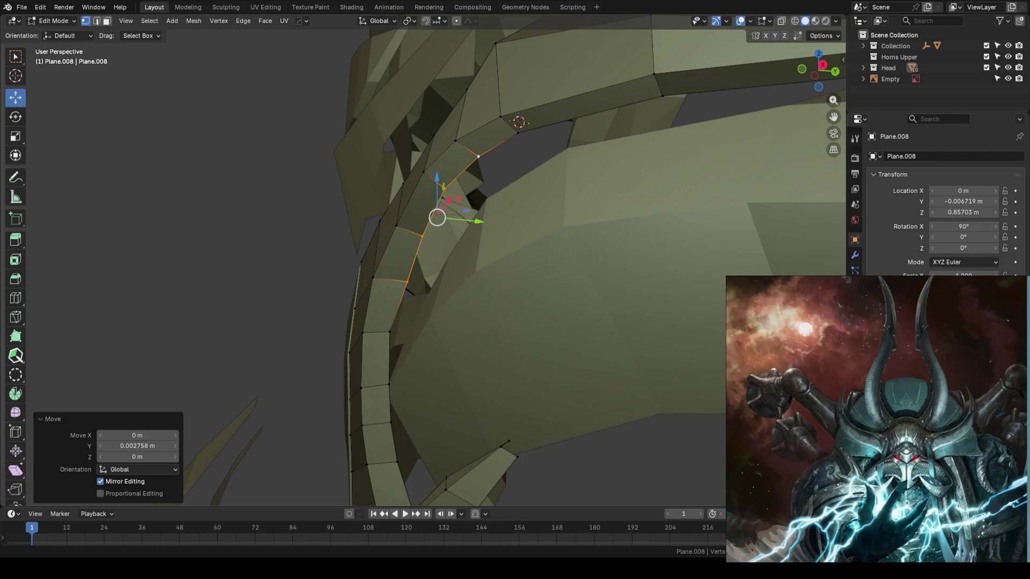
{"action": "left_click", "coordinate": [300, 249]}
Save the blockout, re-enter Edit Mode and nudge a strip vertex along Y
{"action": "mouse_move", "coordinate": [652, 326]}
{"action": "middle_mouse_down"}
{"action": "mouse_move", "coordinate": [301, 250]}
{"action": "mouse_move", "coordinate": [398, 250]}
{"action": "mouse_move", "coordinate": [403, 260]}
{"action": "mouse_move", "coordinate": [413, 238]}
{"action": "mouse_move", "coordinate": [458, 238]}
{"action": "middle_mouse_up"}
{"action": "key", "text": "Tab"}
{"action": "key", "text": "ctrl+s"}
{"action": "key", "text": "Tab"}
{"action": "left_click", "coordinate": [414, 238]}
{"action": "left_click_drag", "start_coordinate": [459, 238], "coordinate": [468, 238]}
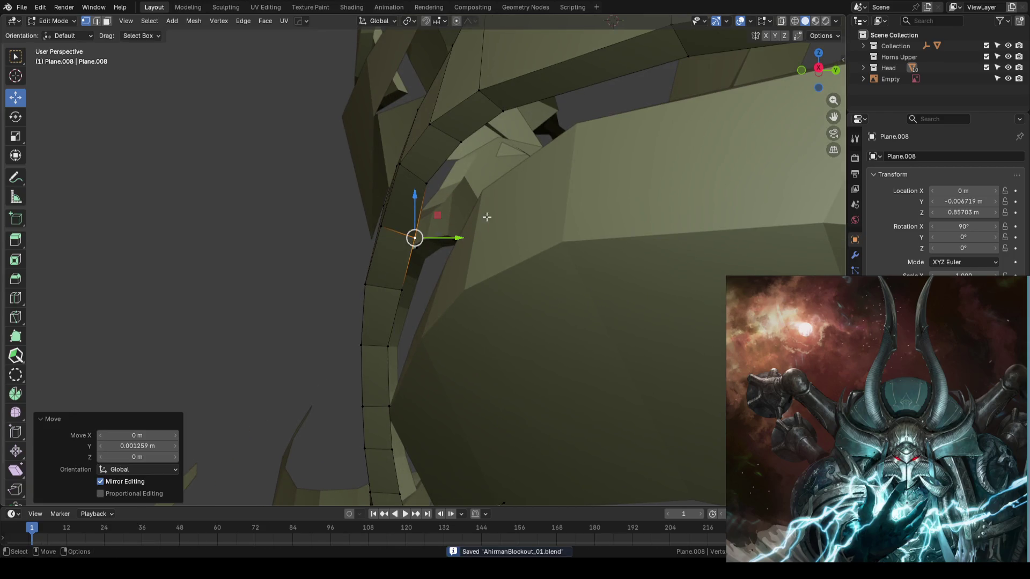
{"action": "middle_click_drag", "start_coordinate": [495, 188], "coordinate": [497, 192]}
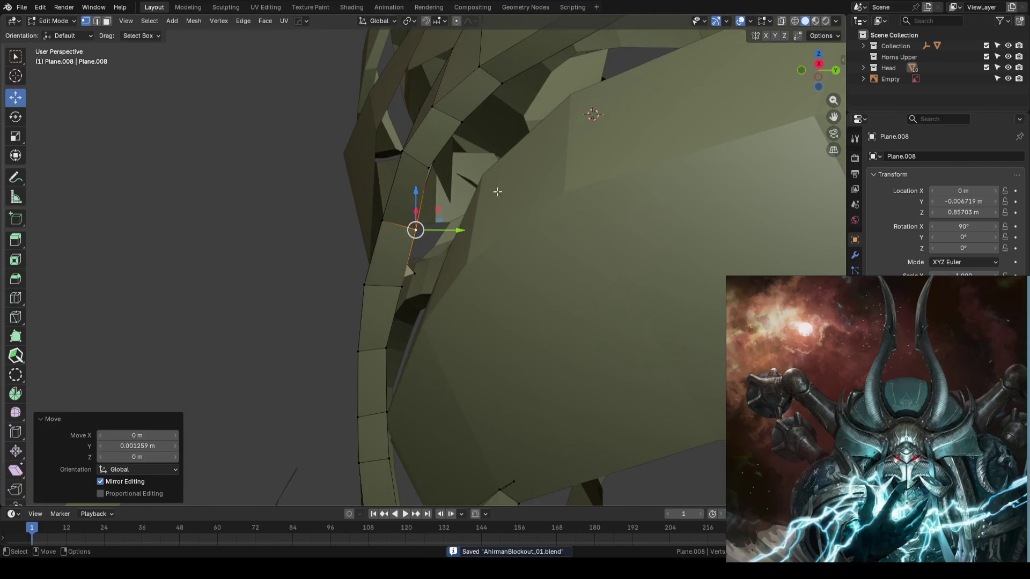
Nudge three more Plane.008 strip vertices along Y so they sit snug, then leave Edit Mode and review
{"action": "left_click", "coordinate": [432, 170]}
{"action": "left_click_drag", "start_coordinate": [472, 166], "coordinate": [481, 167]}
{"action": "left_click", "coordinate": [462, 121]}
{"action": "left_click_drag", "start_coordinate": [499, 123], "coordinate": [506, 124]}
{"action": "left_click", "coordinate": [502, 84]}
{"action": "left_click_drag", "start_coordinate": [539, 85], "coordinate": [545, 85]}
{"action": "mouse_move", "coordinate": [544, 86]}
{"action": "middle_mouse_down"}
{"action": "mouse_move", "coordinate": [617, 99]}
{"action": "mouse_move", "coordinate": [633, 164]}
{"action": "middle_mouse_up"}
{"action": "scroll", "coordinate": [624, 181], "scroll_direction": "down", "scroll_amount": 4}
{"action": "scroll", "coordinate": [624, 182], "scroll_direction": "down", "scroll_amount": 4}
{"action": "key", "text": "Tab"}
{"action": "mouse_move", "coordinate": [598, 239]}
{"action": "middle_mouse_down"}
{"action": "mouse_move", "coordinate": [552, 281]}
{"action": "mouse_move", "coordinate": [534, 253]}
{"action": "mouse_move", "coordinate": [603, 265]}
{"action": "mouse_move", "coordinate": [669, 258]}
{"action": "middle_mouse_up"}
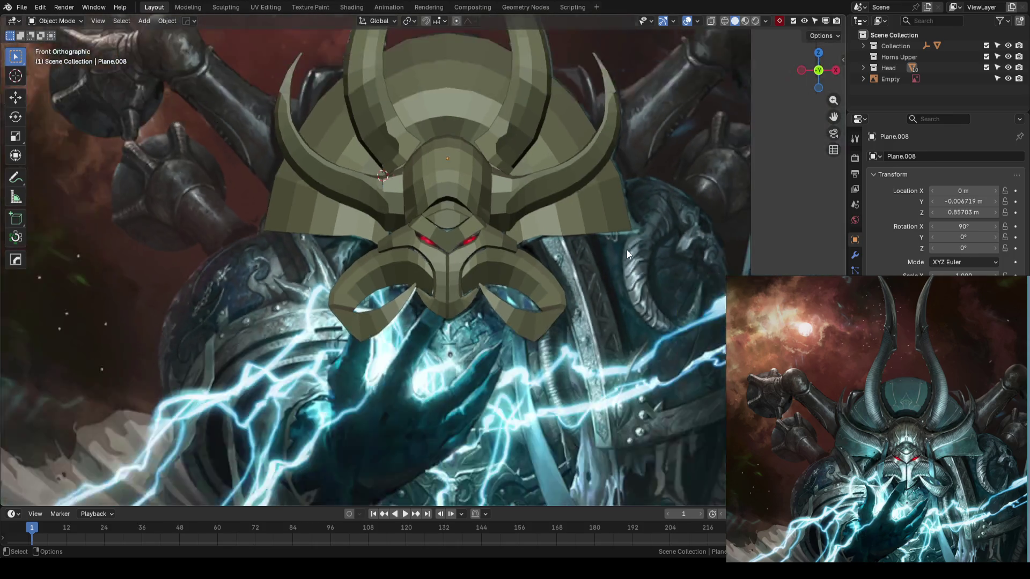
{"action": "mouse_move", "coordinate": [629, 254]}
{"action": "middle_mouse_down"}
{"action": "mouse_move", "coordinate": [537, 295]}
{"action": "mouse_move", "coordinate": [433, 247]}
{"action": "middle_mouse_up"}
{"action": "scroll", "coordinate": [413, 232], "scroll_direction": "up", "scroll_amount": 3}
Move a selected edge of cheek curl Plane.006 along Y and save the helmet file
{"action": "left_click", "coordinate": [376, 235]}
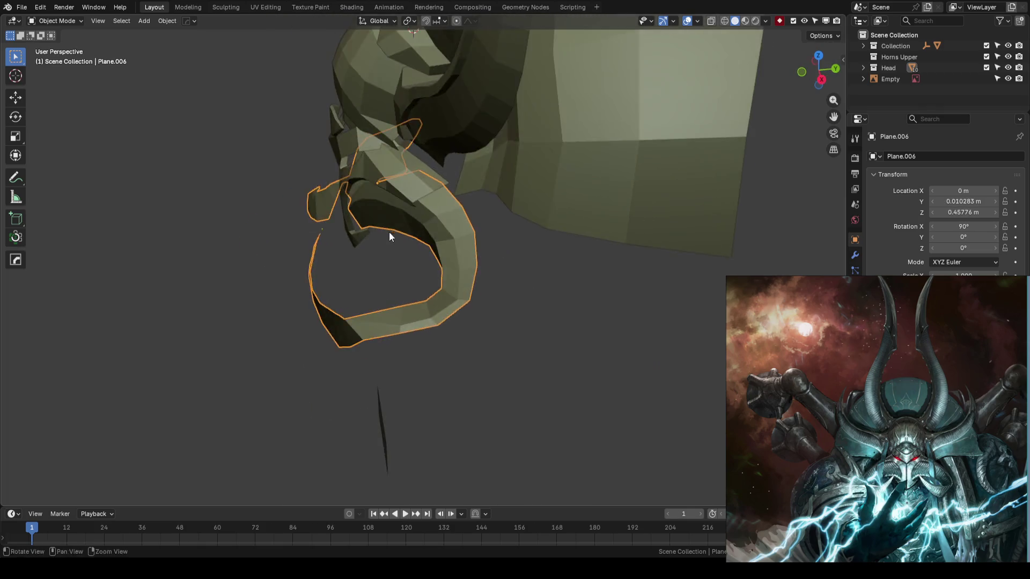
{"action": "scroll", "coordinate": [376, 239], "scroll_direction": "up", "scroll_amount": 3}
{"action": "key", "text": "Tab"}
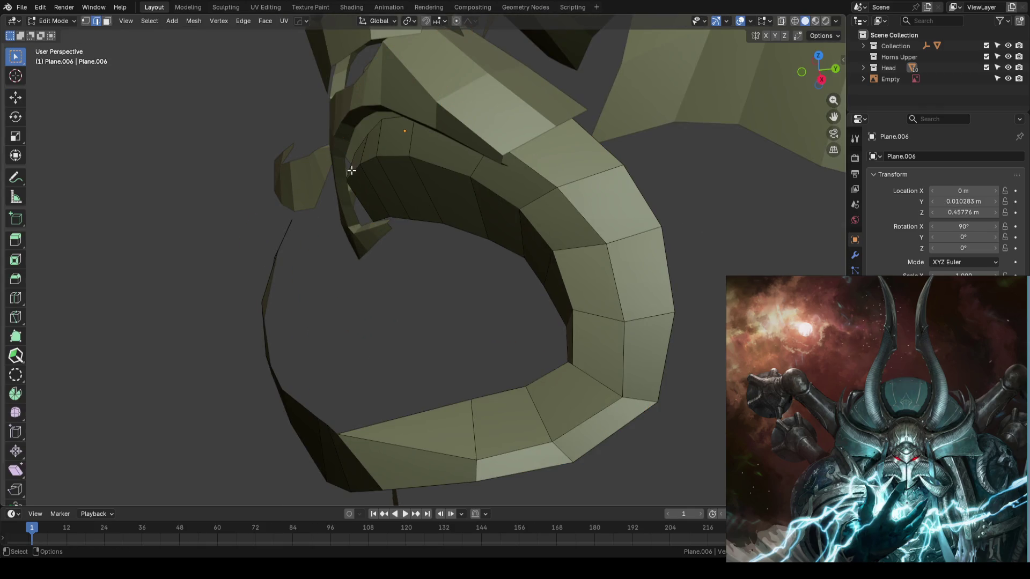
{"action": "key", "text": "shift+space"}
{"action": "key", "text": "g"}
{"action": "middle_click_drag", "start_coordinate": [449, 188], "coordinate": [425, 194]}
{"action": "left_click_drag", "start_coordinate": [434, 173], "coordinate": [430, 175]}
{"action": "mouse_move", "coordinate": [429, 174]}
{"action": "middle_mouse_down"}
{"action": "mouse_move", "coordinate": [323, 208]}
{"action": "mouse_move", "coordinate": [341, 172]}
{"action": "middle_mouse_up"}
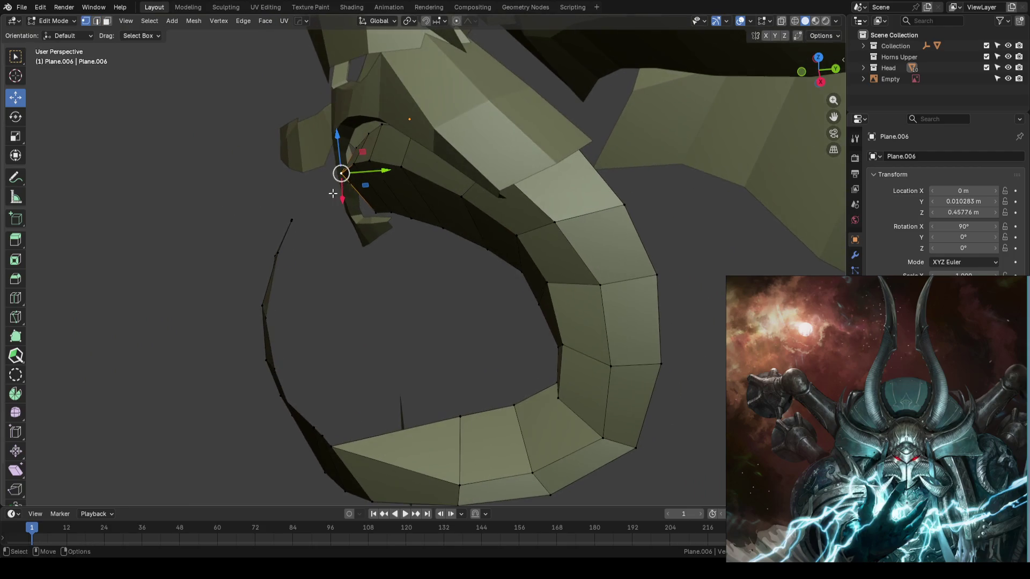
{"action": "left_click_drag", "start_coordinate": [357, 179], "coordinate": [298, 196]}
{"action": "key", "text": "Tab"}
{"action": "middle_click_drag", "start_coordinate": [297, 196], "coordinate": [344, 208]}
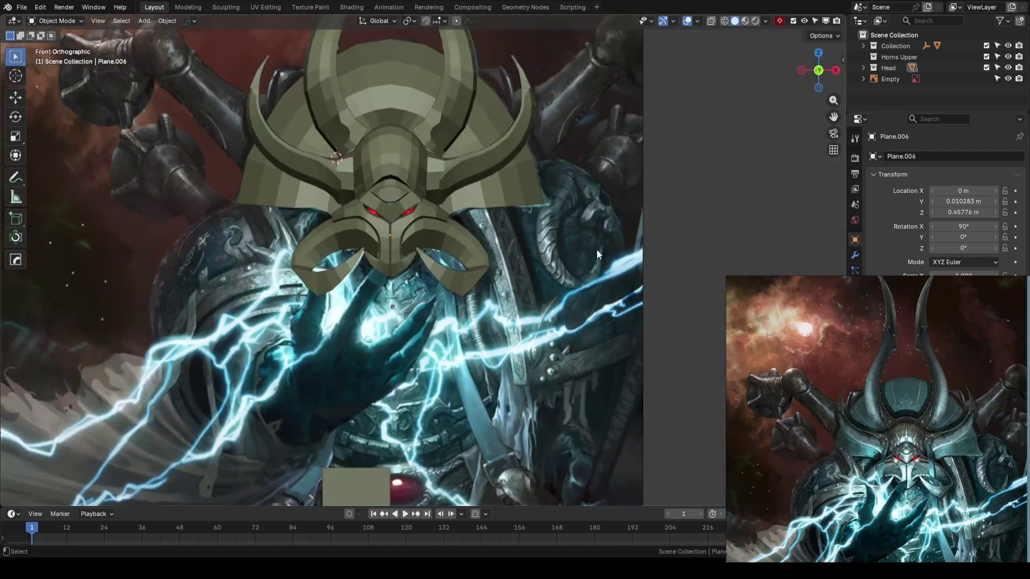
{"action": "key", "text": "ctrl+s"}
{"action": "mouse_move", "coordinate": [567, 231]}
{"action": "middle_mouse_down"}
{"action": "mouse_move", "coordinate": [501, 254]}
{"action": "mouse_move", "coordinate": [418, 228]}
{"action": "mouse_move", "coordinate": [486, 244]}
{"action": "mouse_move", "coordinate": [434, 257]}
{"action": "mouse_move", "coordinate": [483, 253]}
{"action": "mouse_move", "coordinate": [520, 207]}
{"action": "mouse_move", "coordinate": [446, 229]}
{"action": "mouse_move", "coordinate": [426, 221]}
{"action": "mouse_move", "coordinate": [457, 222]}
{"action": "middle_mouse_up"}
Slide the inner curl edge path inward along Y to tighten the curl, then save again
{"action": "key", "text": "Tab"}
{"action": "key", "text": "w"}
{"action": "left_click", "coordinate": [514, 217], "text": "ctrl"}
{"action": "key", "text": "w"}
{"action": "left_click_drag", "start_coordinate": [457, 223], "coordinate": [456, 220]}
{"action": "left_click", "coordinate": [455, 221]}
{"action": "middle_click_drag", "start_coordinate": [456, 221], "coordinate": [457, 194]}
{"action": "key", "text": "w"}
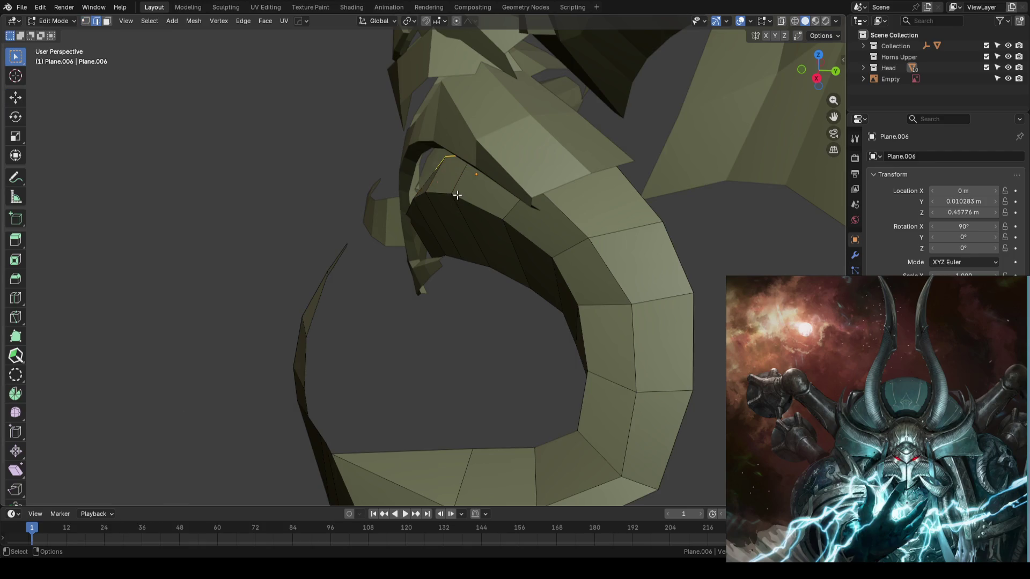
{"action": "left_click", "coordinate": [437, 216], "text": "ctrl"}
{"action": "left_click_drag", "start_coordinate": [467, 203], "coordinate": [451, 201]}
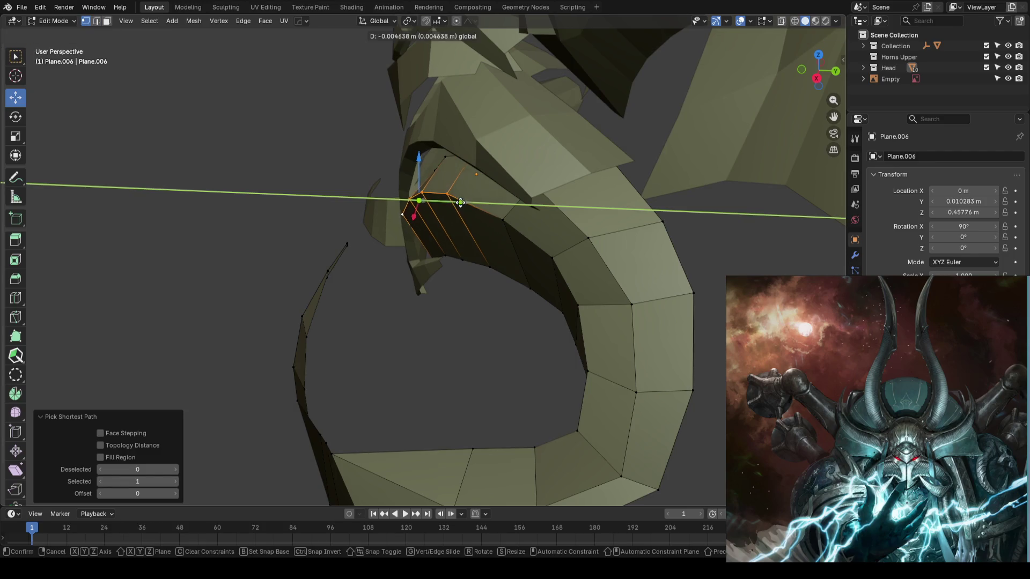
{"action": "key", "text": "Tab"}
{"action": "mouse_move", "coordinate": [451, 202]}
{"action": "middle_mouse_down"}
{"action": "mouse_move", "coordinate": [285, 200]}
{"action": "mouse_move", "coordinate": [474, 215]}
{"action": "middle_mouse_up"}
{"action": "key", "text": "ctrl+s"}
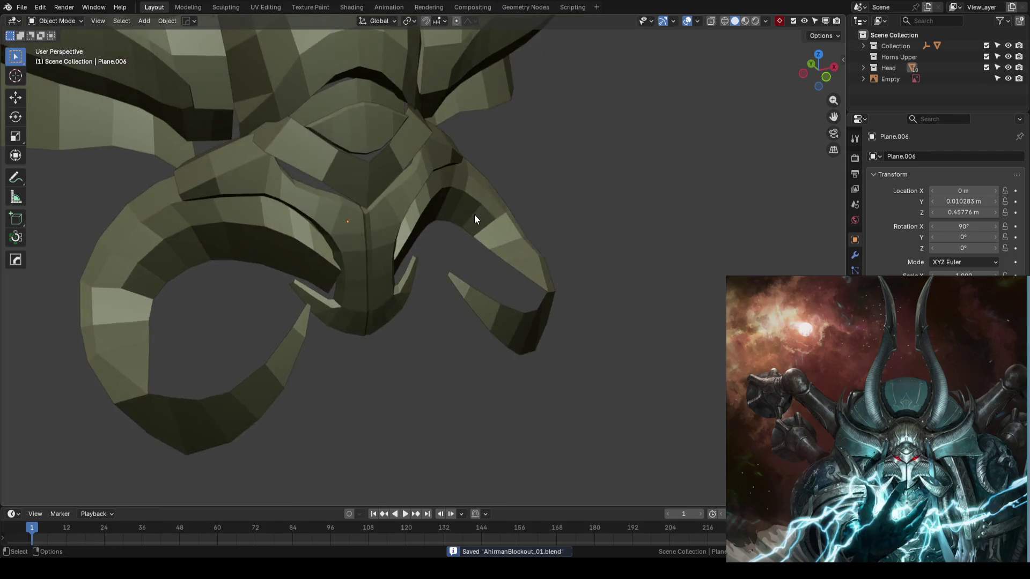
{"action": "scroll", "coordinate": [474, 214], "scroll_direction": "down", "scroll_amount": 3}
Nudge a face plate Plane.005 vertex along Y and save the file
{"action": "mouse_move", "coordinate": [400, 239]}
{"action": "middle_mouse_down"}
{"action": "mouse_move", "coordinate": [422, 212]}
{"action": "mouse_move", "coordinate": [416, 230]}
{"action": "middle_mouse_up"}
{"action": "scroll", "coordinate": [416, 232], "scroll_direction": "down", "scroll_amount": 3}
{"action": "mouse_move", "coordinate": [522, 204]}
{"action": "middle_mouse_down"}
{"action": "mouse_move", "coordinate": [518, 170]}
{"action": "mouse_move", "coordinate": [540, 259]}
{"action": "mouse_move", "coordinate": [453, 239]}
{"action": "mouse_move", "coordinate": [499, 224]}
{"action": "mouse_move", "coordinate": [414, 240]}
{"action": "mouse_move", "coordinate": [509, 244]}
{"action": "mouse_move", "coordinate": [576, 207]}
{"action": "middle_mouse_up"}
{"action": "scroll", "coordinate": [517, 170], "scroll_direction": "up", "scroll_amount": 4}
{"action": "scroll", "coordinate": [509, 243], "scroll_direction": "up", "scroll_amount": 3}
{"action": "scroll", "coordinate": [576, 207], "scroll_direction": "up", "scroll_amount": 3}
{"action": "left_click", "coordinate": [377, 258]}
{"action": "key", "text": "Tab"}
{"action": "mouse_move", "coordinate": [377, 258]}
{"action": "middle_mouse_down"}
{"action": "mouse_move", "coordinate": [479, 246]}
{"action": "mouse_move", "coordinate": [488, 234]}
{"action": "middle_mouse_up"}
{"action": "left_click_drag", "start_coordinate": [343, 239], "coordinate": [304, 209]}
{"action": "left_click", "coordinate": [357, 207]}
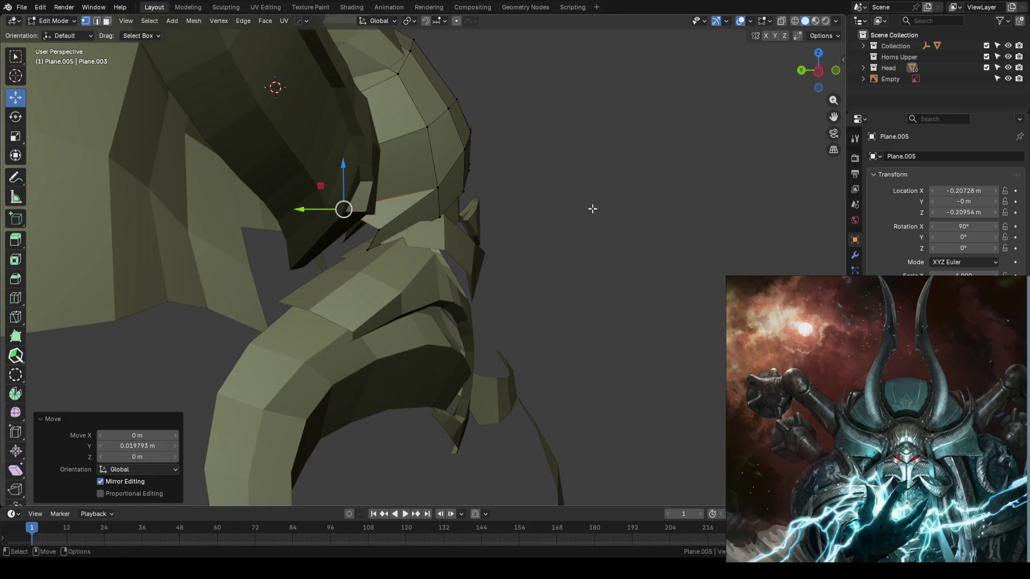
{"action": "key", "text": "Tab"}
{"action": "scroll", "coordinate": [621, 206], "scroll_direction": "down", "scroll_amount": 5}
{"action": "key", "text": "ctrl+s"}
{"action": "mouse_move", "coordinate": [620, 207]}
{"action": "middle_mouse_down"}
{"action": "mouse_move", "coordinate": [377, 229]}
{"action": "mouse_move", "coordinate": [475, 225]}
{"action": "mouse_move", "coordinate": [527, 238]}
{"action": "mouse_move", "coordinate": [511, 239]}
{"action": "mouse_move", "coordinate": [595, 223]}
{"action": "mouse_move", "coordinate": [556, 224]}
{"action": "middle_mouse_up"}
{"action": "scroll", "coordinate": [577, 224], "scroll_direction": "up", "scroll_amount": 5}
Move cheek plate Plane.008 vertices and its top edge along Y, then save
{"action": "left_click", "coordinate": [437, 198]}
{"action": "key", "text": "Tab"}
{"action": "scroll", "coordinate": [437, 199], "scroll_direction": "down", "scroll_amount": 3}
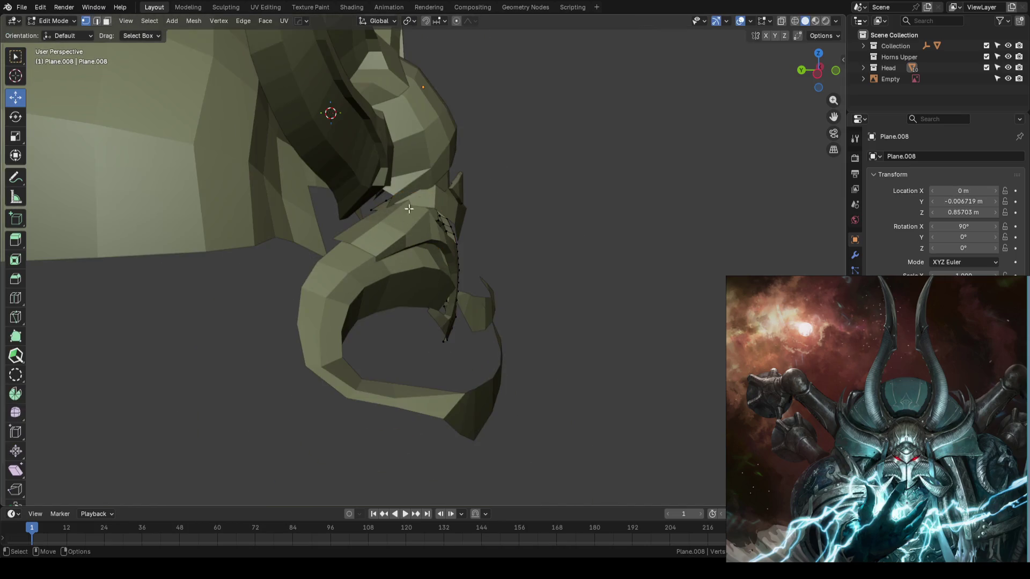
{"action": "mouse_move", "coordinate": [437, 198]}
{"action": "middle_mouse_down"}
{"action": "mouse_move", "coordinate": [307, 214]}
{"action": "mouse_move", "coordinate": [469, 223]}
{"action": "mouse_move", "coordinate": [484, 248]}
{"action": "middle_mouse_up"}
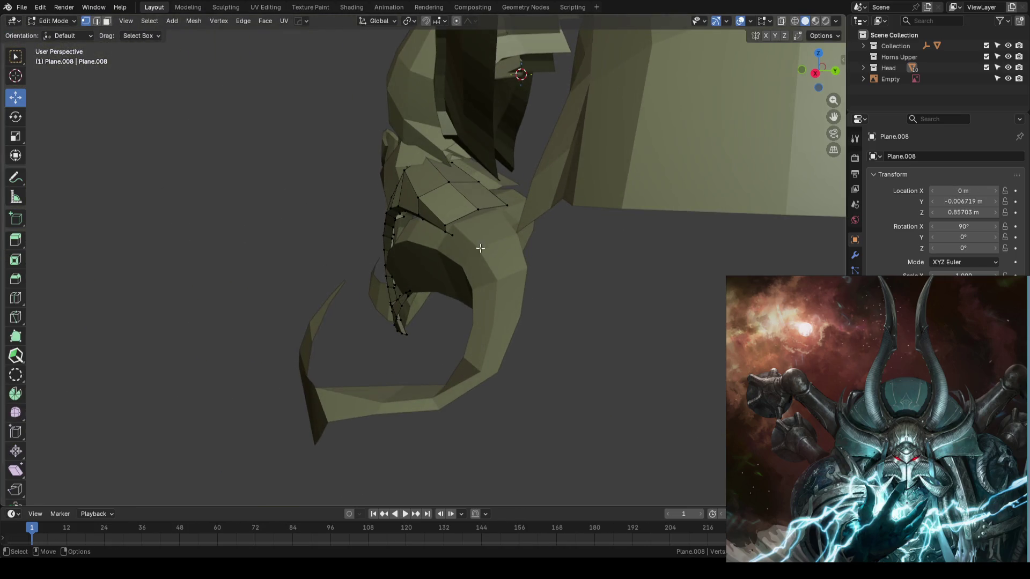
{"action": "left_click", "coordinate": [511, 203], "text": "ctrl"}
{"action": "middle_click_drag", "start_coordinate": [510, 202], "coordinate": [521, 217]}
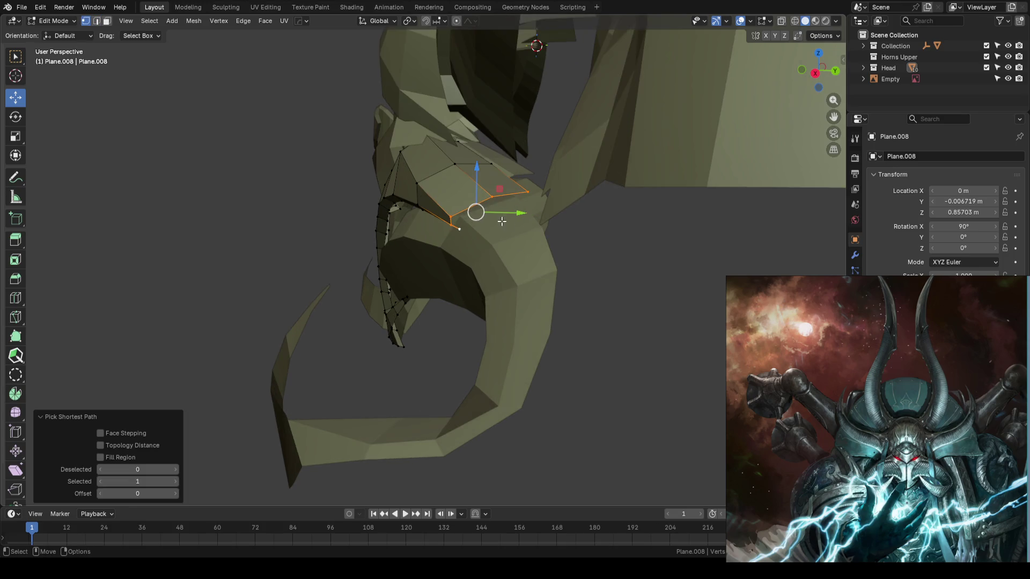
{"action": "key", "text": "g"}
{"action": "key", "text": "y"}
{"action": "key", "text": "Escape"}
{"action": "key", "text": "2"}
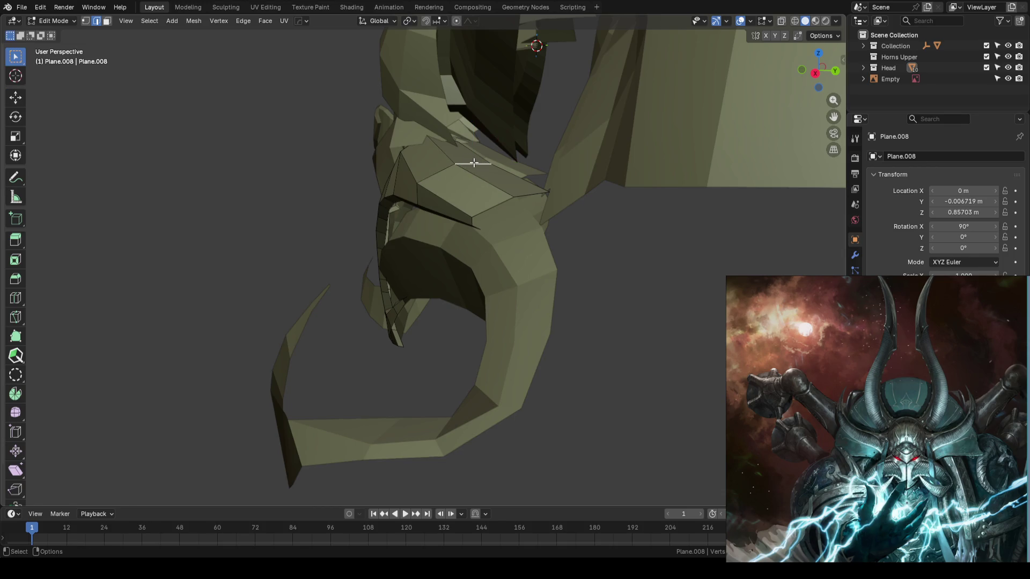
{"action": "left_click_drag", "start_coordinate": [495, 182], "coordinate": [491, 186]}
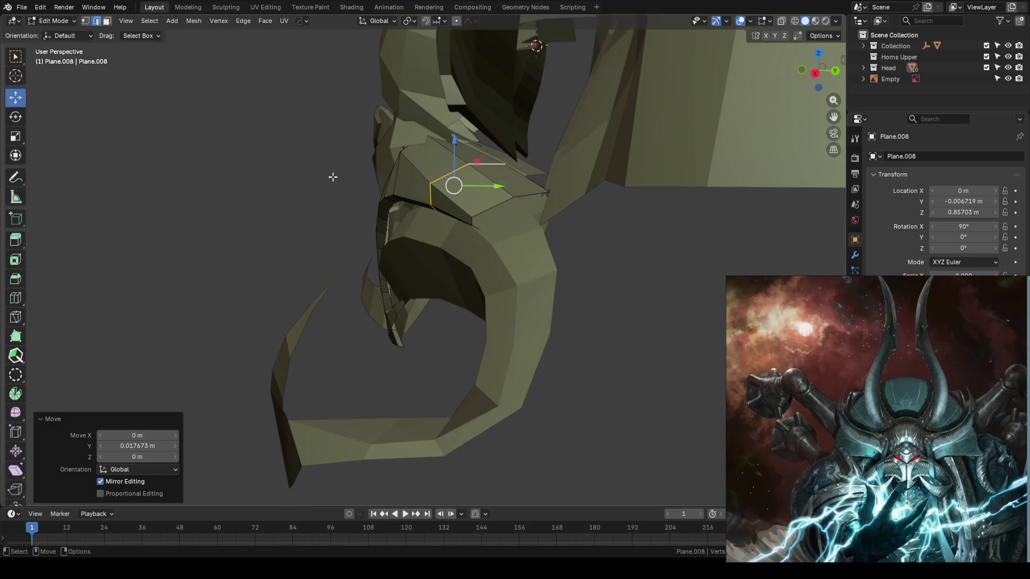
{"action": "key", "text": "Tab"}
{"action": "key", "text": "ctrl+s"}
{"action": "mouse_move", "coordinate": [301, 180]}
{"action": "middle_mouse_down"}
{"action": "mouse_move", "coordinate": [380, 212]}
{"action": "mouse_move", "coordinate": [483, 208]}
{"action": "mouse_move", "coordinate": [462, 136]}
{"action": "mouse_move", "coordinate": [456, 182]}
{"action": "mouse_move", "coordinate": [501, 230]}
{"action": "mouse_move", "coordinate": [483, 270]}
{"action": "mouse_move", "coordinate": [430, 263]}
{"action": "mouse_move", "coordinate": [412, 244]}
{"action": "mouse_move", "coordinate": [370, 246]}
{"action": "middle_mouse_up"}
{"action": "scroll", "coordinate": [407, 213], "scroll_direction": "up", "scroll_amount": 3}
Shift helmet piece Plane.003 slightly along Y with the move gizmo
{"action": "mouse_move", "coordinate": [407, 213]}
{"action": "middle_mouse_down"}
{"action": "mouse_move", "coordinate": [466, 212]}
{"action": "mouse_move", "coordinate": [464, 274]}
{"action": "middle_mouse_up"}
{"action": "left_click", "coordinate": [465, 272]}
{"action": "key", "text": "shift+space"}
{"action": "key", "text": "g"}
{"action": "left_click_drag", "start_coordinate": [478, 214], "coordinate": [487, 212]}
{"action": "mouse_move", "coordinate": [486, 212]}
{"action": "middle_mouse_down"}
{"action": "mouse_move", "coordinate": [545, 195]}
{"action": "mouse_move", "coordinate": [416, 119]}
{"action": "mouse_move", "coordinate": [511, 230]}
{"action": "mouse_move", "coordinate": [500, 248]}
{"action": "middle_mouse_up"}
{"action": "left_click_drag", "start_coordinate": [501, 248], "coordinate": [498, 246]}
{"action": "mouse_move", "coordinate": [357, 244]}
{"action": "middle_mouse_down"}
{"action": "mouse_move", "coordinate": [329, 228]}
{"action": "mouse_move", "coordinate": [547, 256]}
{"action": "mouse_move", "coordinate": [510, 218]}
{"action": "middle_mouse_up"}
Push the face plate's ridge edge loop outward along Y and save the file
{"action": "left_click", "coordinate": [450, 265]}
{"action": "scroll", "coordinate": [484, 257], "scroll_direction": "up", "scroll_amount": 3}
{"action": "key", "text": "Tab"}
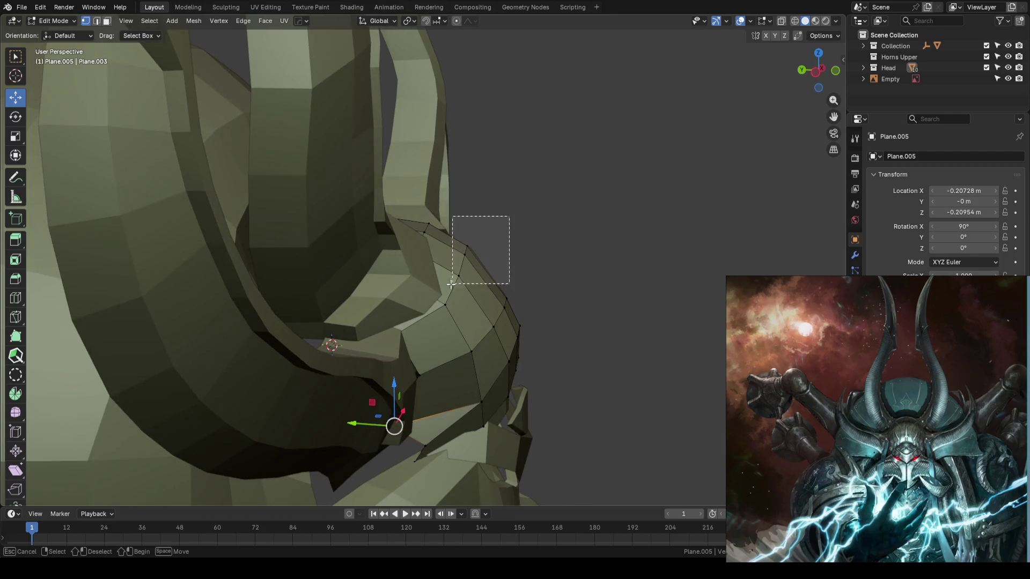
{"action": "left_click_drag", "start_coordinate": [511, 217], "coordinate": [435, 308]}
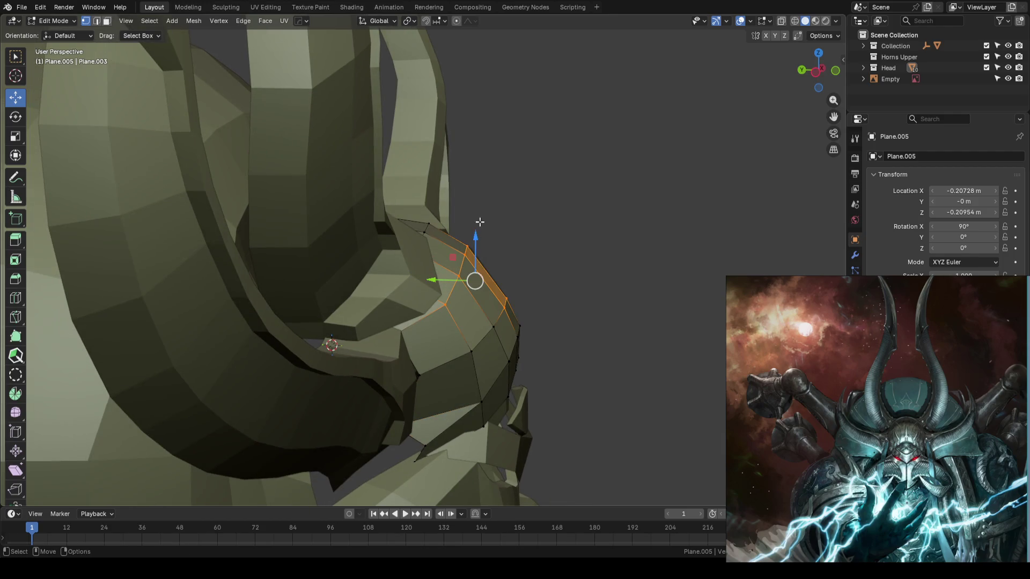
{"action": "mouse_move", "coordinate": [495, 279]}
{"action": "middle_mouse_down"}
{"action": "mouse_move", "coordinate": [471, 231]}
{"action": "mouse_move", "coordinate": [483, 241]}
{"action": "middle_mouse_up"}
{"action": "left_click", "coordinate": [463, 251], "text": "alt"}
{"action": "key", "text": "g"}
{"action": "key", "text": "y"}
{"action": "left_click", "coordinate": [527, 251]}
{"action": "scroll", "coordinate": [527, 251], "scroll_direction": "down", "scroll_amount": 5}
{"action": "key", "text": "ctrl+s"}
{"action": "key", "text": "Tab"}
{"action": "left_click", "coordinate": [563, 245]}
{"action": "mouse_move", "coordinate": [563, 245]}
{"action": "middle_mouse_down"}
{"action": "mouse_move", "coordinate": [454, 262]}
{"action": "mouse_move", "coordinate": [359, 219]}
{"action": "mouse_move", "coordinate": [340, 244]}
{"action": "mouse_move", "coordinate": [402, 204]}
{"action": "mouse_move", "coordinate": [403, 234]}
{"action": "mouse_move", "coordinate": [562, 226]}
{"action": "mouse_move", "coordinate": [368, 247]}
{"action": "middle_mouse_up"}
{"action": "scroll", "coordinate": [340, 241], "scroll_direction": "up", "scroll_amount": 5}
{"action": "scroll", "coordinate": [562, 231], "scroll_direction": "up", "scroll_amount": 5}
Reshape the plate's lower rim by moving its vertices along Y, check the front view and save
{"action": "left_click", "coordinate": [367, 247]}
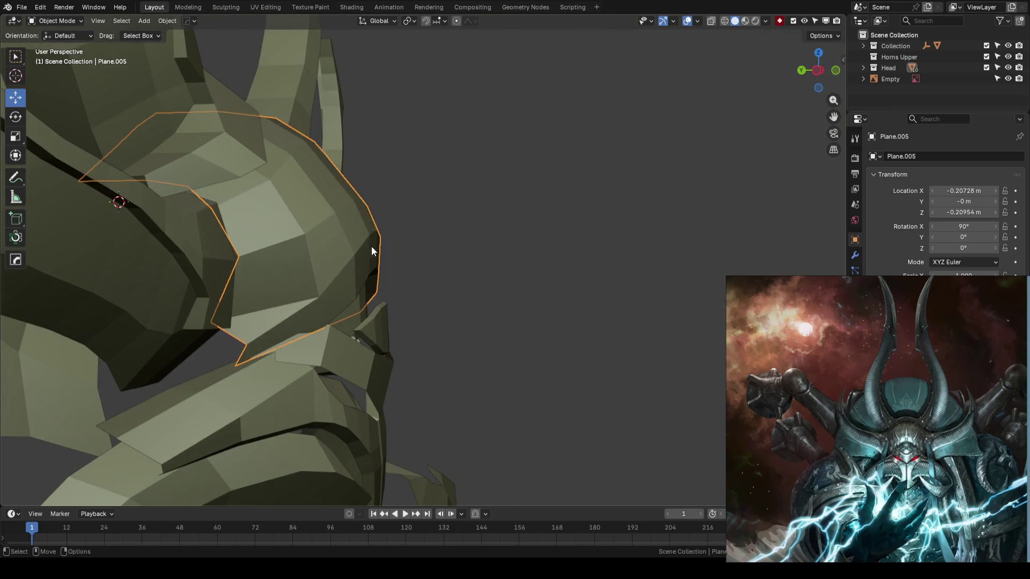
{"action": "key", "text": "Tab"}
{"action": "mouse_move", "coordinate": [357, 209]}
{"action": "middle_mouse_down"}
{"action": "mouse_move", "coordinate": [467, 218]}
{"action": "mouse_move", "coordinate": [402, 226]}
{"action": "mouse_move", "coordinate": [414, 230]}
{"action": "middle_mouse_up"}
{"action": "left_click", "coordinate": [403, 227], "text": "ctrl"}
{"action": "left_click_drag", "start_coordinate": [355, 223], "coordinate": [462, 275]}
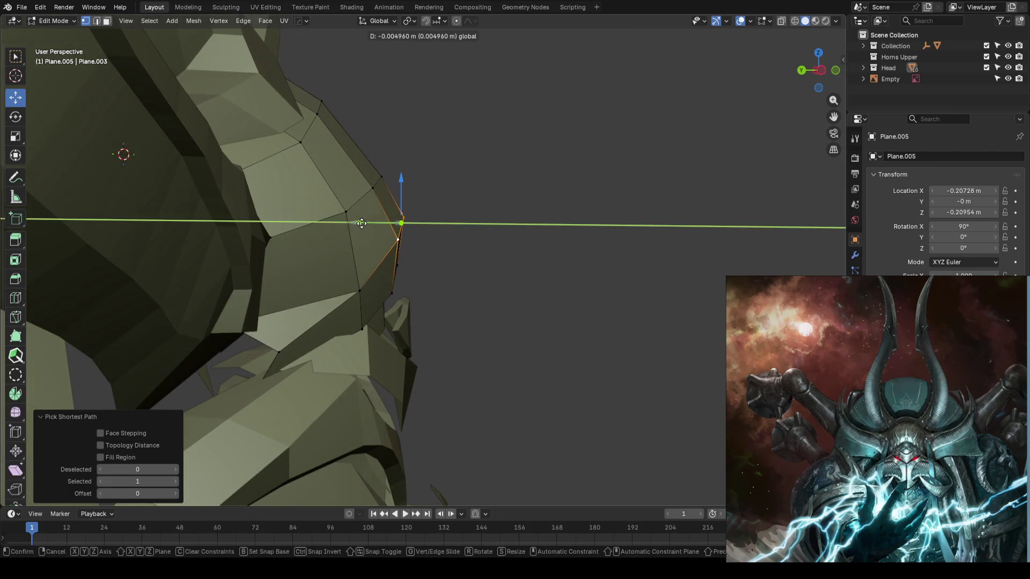
{"action": "key", "text": "w"}
{"action": "mouse_move", "coordinate": [462, 277]}
{"action": "middle_mouse_down"}
{"action": "mouse_move", "coordinate": [448, 271]}
{"action": "mouse_move", "coordinate": [439, 287]}
{"action": "middle_mouse_up"}
{"action": "left_click", "coordinate": [448, 269]}
{"action": "key", "text": "shift+space"}
{"action": "key", "text": "g"}
{"action": "left_click_drag", "start_coordinate": [365, 283], "coordinate": [362, 311]}
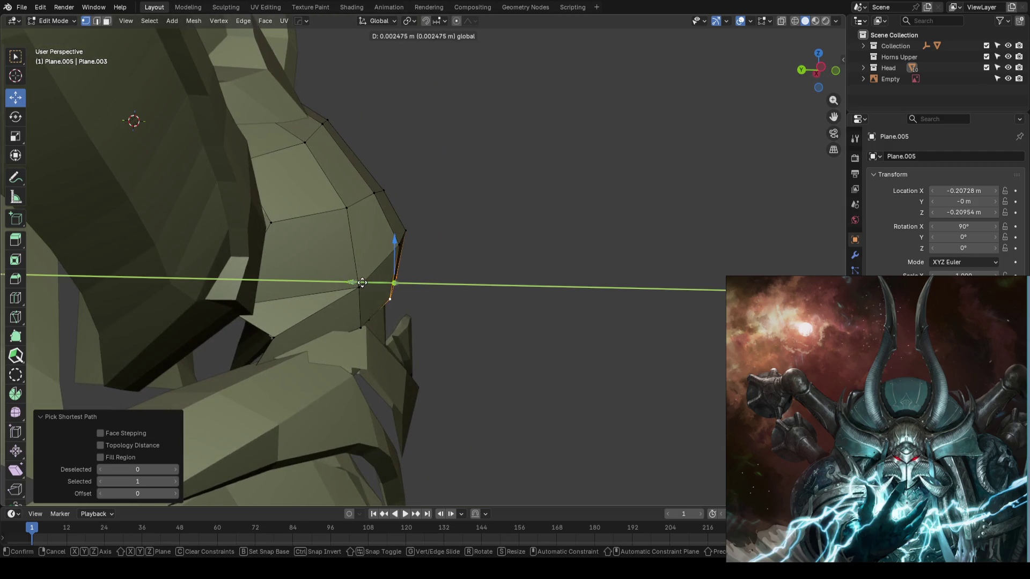
{"action": "left_click", "coordinate": [378, 316]}
{"action": "middle_click_drag", "start_coordinate": [329, 322], "coordinate": [460, 299]}
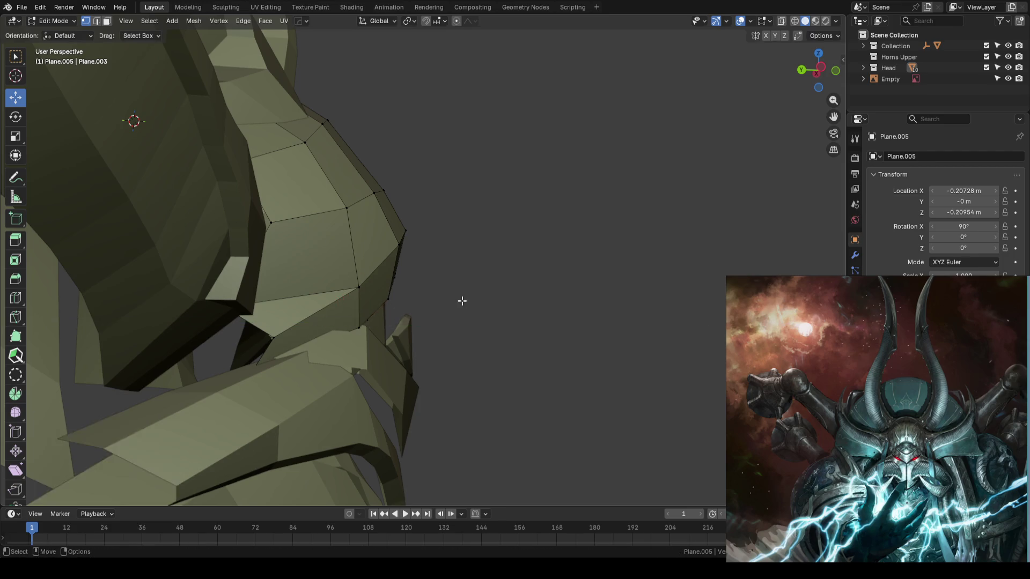
{"action": "key", "text": "Tab"}
{"action": "key", "text": "KP_1"}
{"action": "scroll", "coordinate": [504, 288], "scroll_direction": "down", "scroll_amount": 3}
{"action": "key", "text": "ctrl+s"}
{"action": "middle_click_drag", "start_coordinate": [642, 226], "coordinate": [494, 254]}
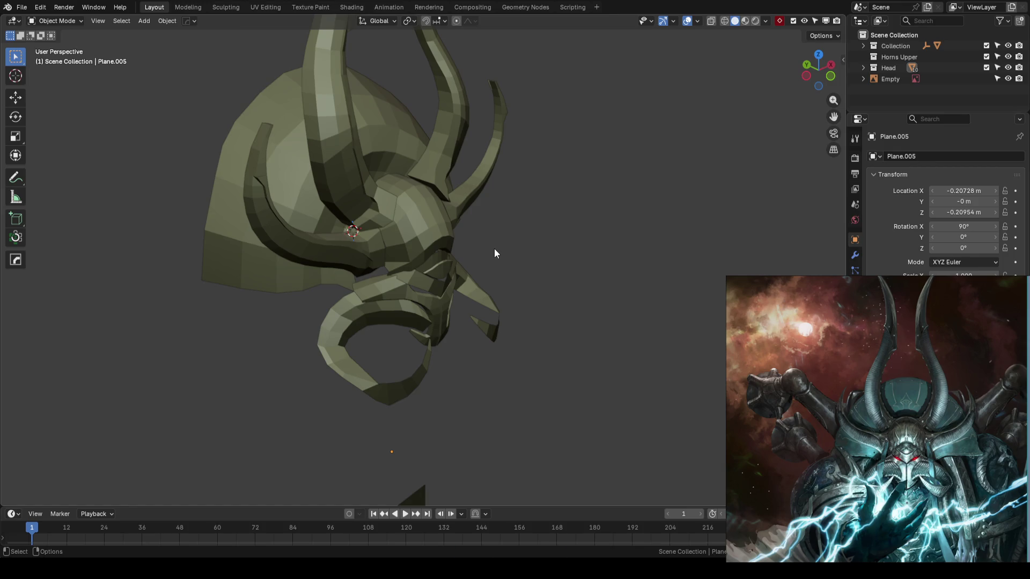
Compare the helmet with the concept from the front and other angles, saving the file
{"action": "key", "text": "KP_1"}
{"action": "key", "text": "ctrl+s"}
{"action": "mouse_move", "coordinate": [495, 253]}
{"action": "middle_mouse_down", "text": "ctrl"}
{"action": "mouse_move", "coordinate": [487, 202]}
{"action": "mouse_move", "coordinate": [477, 274]}
{"action": "mouse_move", "coordinate": [449, 312]}
{"action": "mouse_move", "coordinate": [405, 271]}
{"action": "mouse_move", "coordinate": [429, 240]}
{"action": "mouse_move", "coordinate": [450, 279]}
{"action": "mouse_move", "coordinate": [503, 281]}
{"action": "mouse_move", "coordinate": [461, 290]}
{"action": "middle_mouse_up", "text": "ctrl"}
{"action": "scroll", "coordinate": [475, 275], "scroll_direction": "down", "scroll_amount": 3}
{"action": "scroll", "coordinate": [495, 285], "scroll_direction": "up", "scroll_amount": 2}
{"action": "scroll", "coordinate": [495, 291], "scroll_direction": "up", "scroll_amount": 2}
{"action": "scroll", "coordinate": [495, 293], "scroll_direction": "up", "scroll_amount": 1}
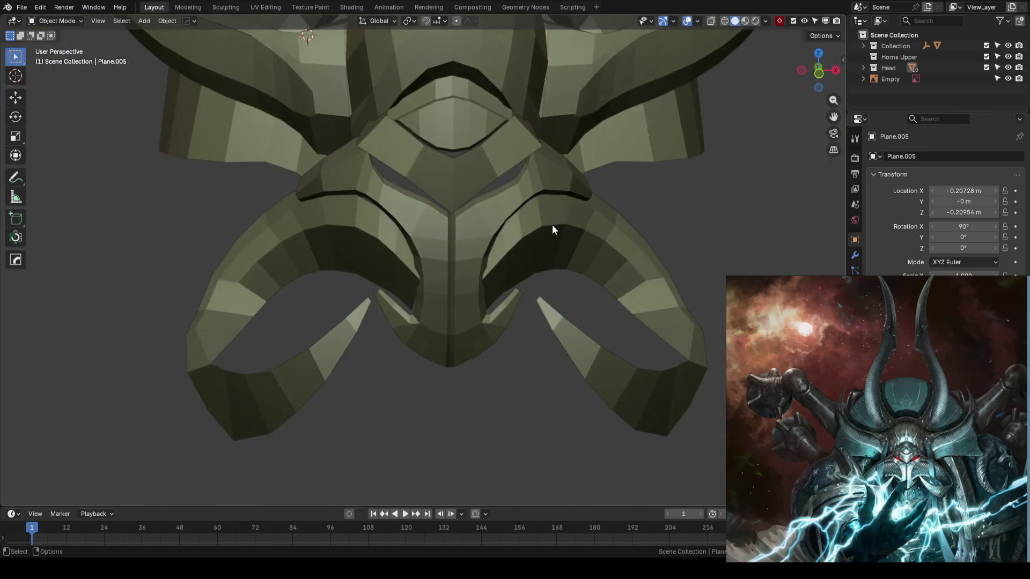
{"action": "scroll", "coordinate": [552, 224], "scroll_direction": "down", "scroll_amount": 2}
{"action": "key", "text": "ctrl+s"}
{"action": "scroll", "coordinate": [517, 226], "scroll_direction": "up", "scroll_amount": 3}
{"action": "middle_click_drag", "start_coordinate": [518, 226], "coordinate": [592, 250]}
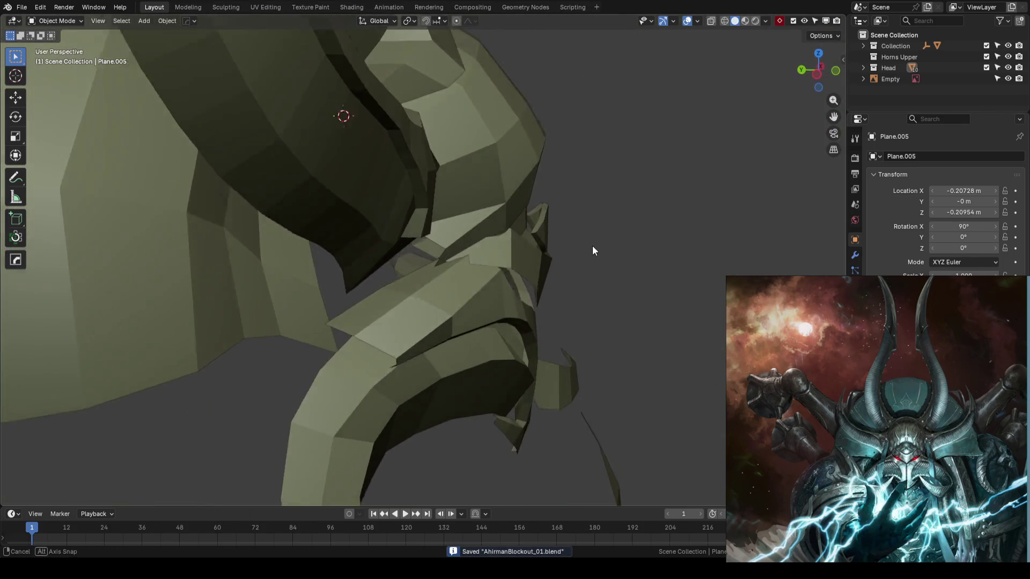
Test-move a face plate vertex along Y, undo it, and save the file
{"action": "left_click", "coordinate": [459, 225]}
{"action": "key", "text": "Tab"}
{"action": "left_click", "coordinate": [459, 237]}
{"action": "left_click", "coordinate": [452, 255]}
{"action": "left_click_drag", "start_coordinate": [441, 264], "coordinate": [434, 256]}
{"action": "key", "text": "ctrl+z"}
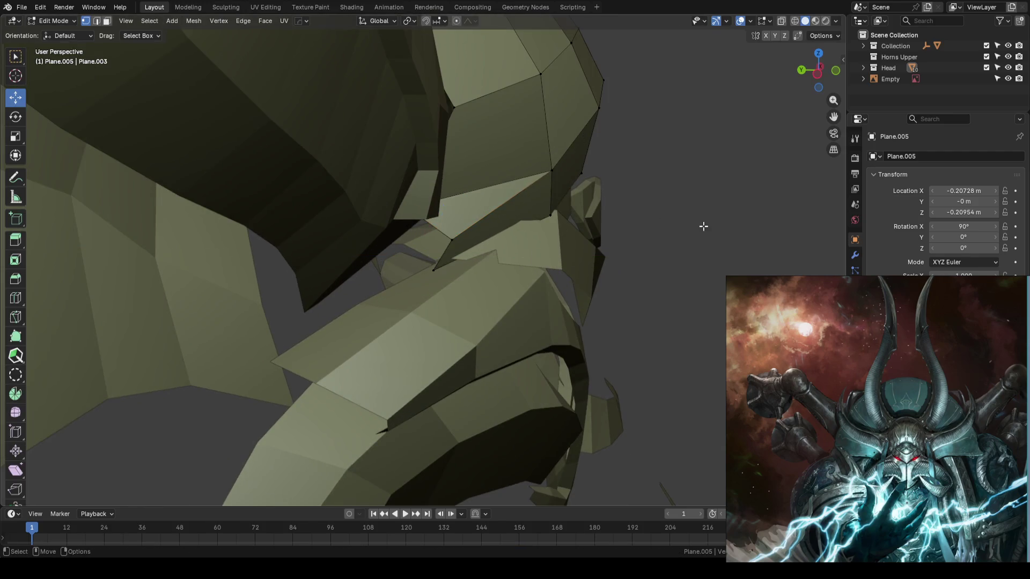
{"action": "key", "text": "KP_1"}
{"action": "key", "text": "Tab"}
{"action": "scroll", "coordinate": [703, 226], "scroll_direction": "down", "scroll_amount": 5}
{"action": "key", "text": "ctrl+s"}
{"action": "mouse_move", "coordinate": [555, 198]}
{"action": "middle_mouse_down"}
{"action": "mouse_move", "coordinate": [537, 258]}
{"action": "mouse_move", "coordinate": [447, 241]}
{"action": "mouse_move", "coordinate": [679, 222]}
{"action": "mouse_move", "coordinate": [641, 275]}
{"action": "mouse_move", "coordinate": [600, 257]}
{"action": "mouse_move", "coordinate": [516, 249]}
{"action": "mouse_move", "coordinate": [449, 244]}
{"action": "mouse_move", "coordinate": [420, 255]}
{"action": "mouse_move", "coordinate": [529, 258]}
{"action": "mouse_move", "coordinate": [467, 221]}
{"action": "mouse_move", "coordinate": [513, 243]}
{"action": "mouse_move", "coordinate": [418, 241]}
{"action": "mouse_move", "coordinate": [494, 246]}
{"action": "middle_mouse_up"}
{"action": "scroll", "coordinate": [446, 240], "scroll_direction": "up", "scroll_amount": 3}
Select vertices at the base of the horns mesh Plane for editing
{"action": "left_click", "coordinate": [420, 256]}
{"action": "key", "text": "Tab"}
{"action": "scroll", "coordinate": [524, 249], "scroll_direction": "up", "scroll_amount": 3}
{"action": "left_click", "coordinate": [419, 238]}
{"action": "left_click", "coordinate": [396, 268], "text": "shift"}
{"action": "scroll", "coordinate": [499, 256], "scroll_direction": "up", "scroll_amount": 2}
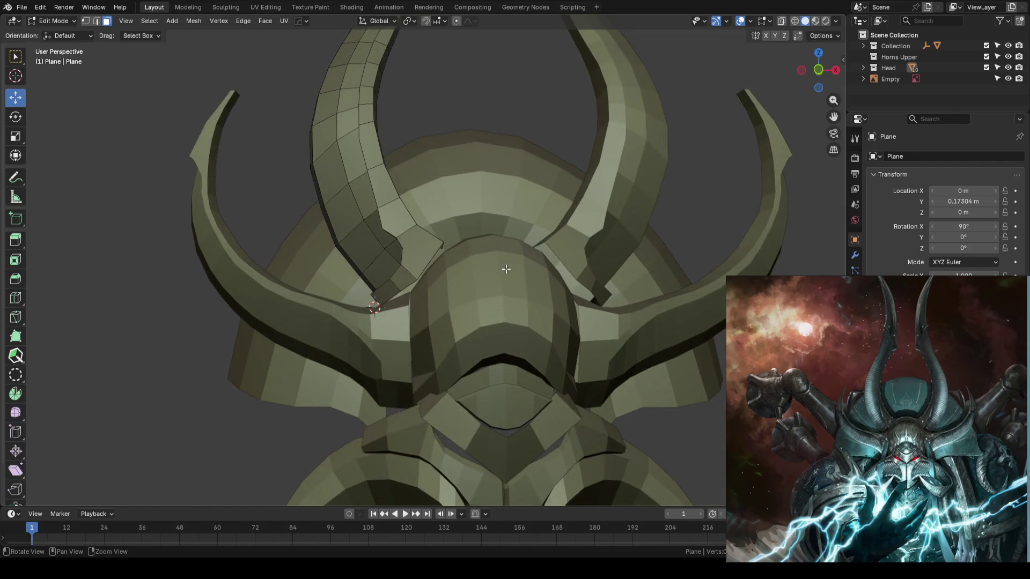
Extrude the horn base edge chain into new faces and move them up and outward
{"action": "key", "text": "Tab"}
{"action": "key", "text": "KP_1"}
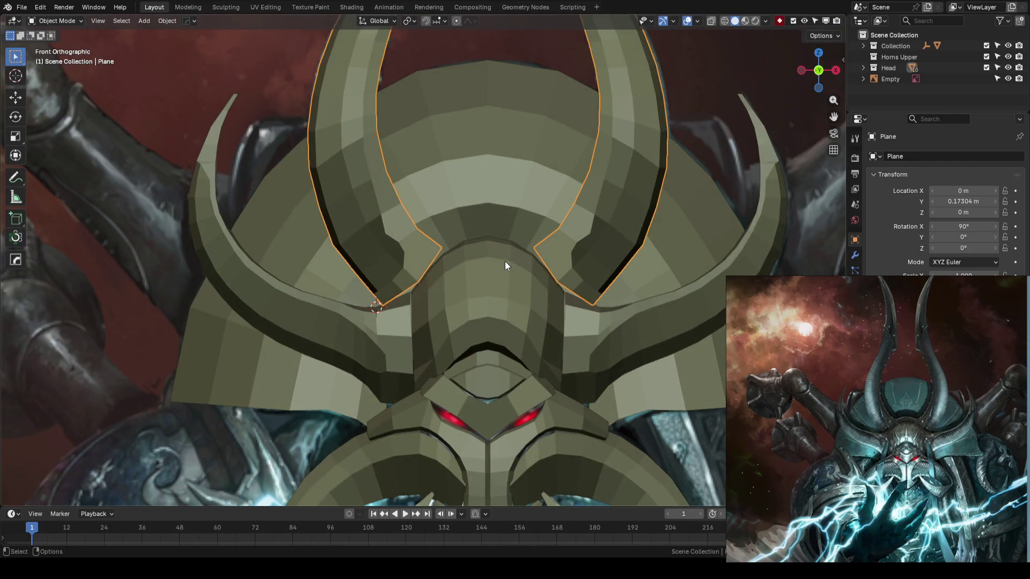
{"action": "key", "text": "Tab"}
{"action": "scroll", "coordinate": [440, 271], "scroll_direction": "down", "scroll_amount": 2}
{"action": "scroll", "coordinate": [440, 271], "scroll_direction": "down", "scroll_amount": 3}
{"action": "scroll", "coordinate": [439, 271], "scroll_direction": "down", "scroll_amount": 2}
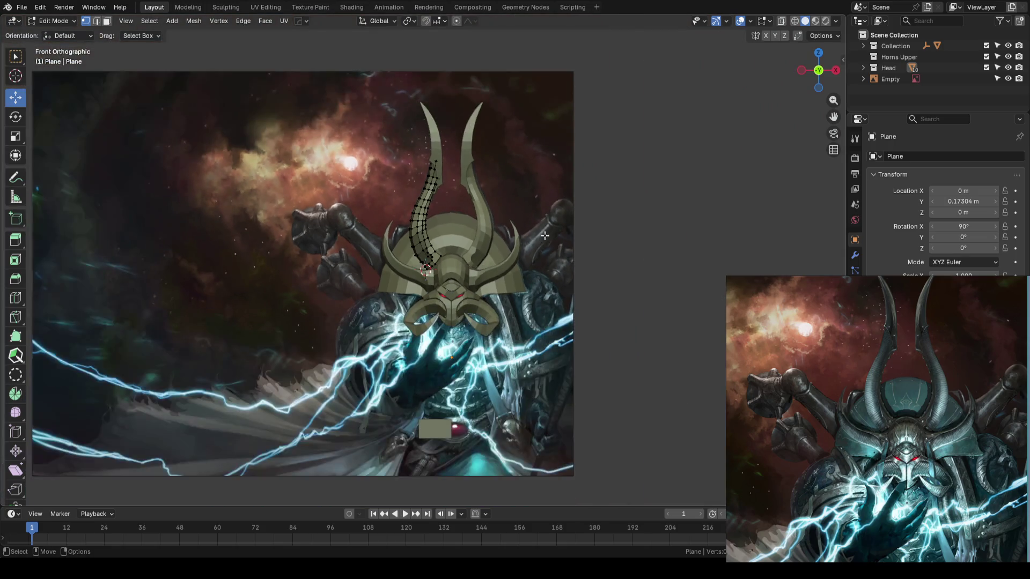
{"action": "scroll", "coordinate": [550, 233], "scroll_direction": "up", "scroll_amount": 2}
{"action": "key", "text": "Tab"}
{"action": "scroll", "coordinate": [550, 230], "scroll_direction": "up", "scroll_amount": 2}
{"action": "scroll", "coordinate": [471, 80], "scroll_direction": "down", "scroll_amount": 2}
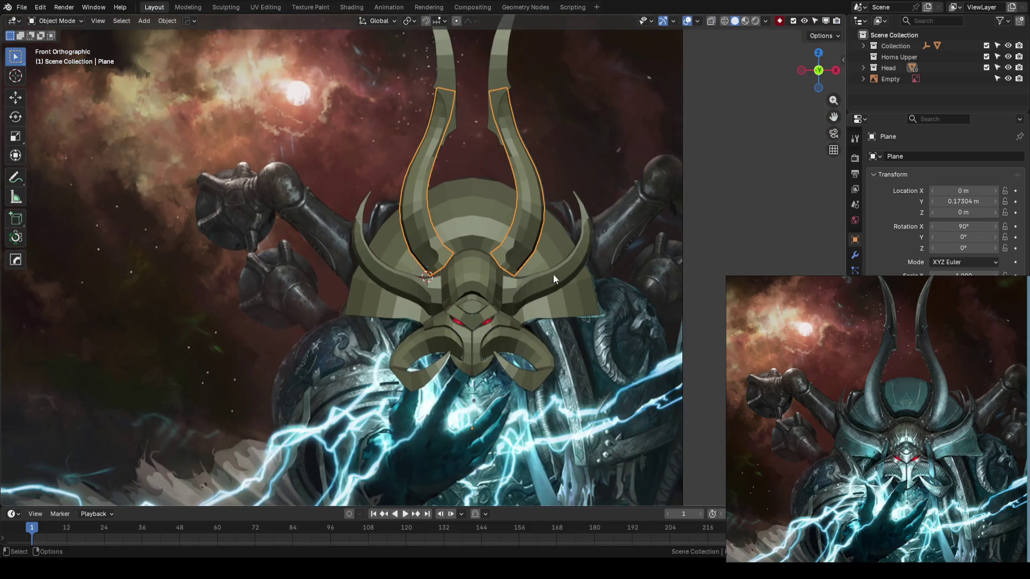
{"action": "scroll", "coordinate": [552, 266], "scroll_direction": "up", "scroll_amount": 3}
{"action": "scroll", "coordinate": [490, 291], "scroll_direction": "up", "scroll_amount": 2}
{"action": "key", "text": "Tab"}
{"action": "scroll", "coordinate": [487, 256], "scroll_direction": "up", "scroll_amount": 2}
{"action": "left_click", "coordinate": [453, 257], "text": "alt"}
{"action": "key", "text": "e"}
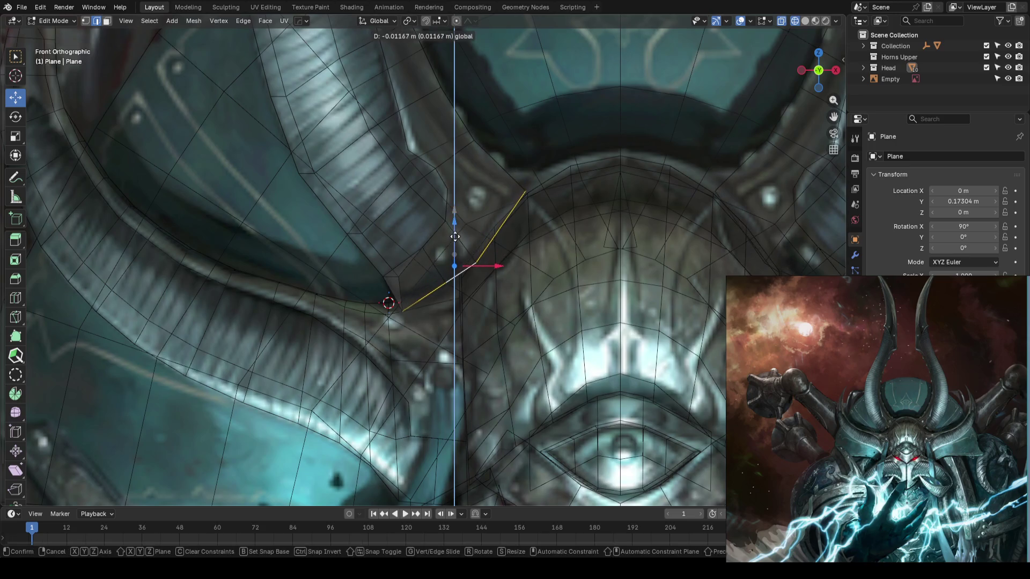
{"action": "left_click", "coordinate": [495, 185]}
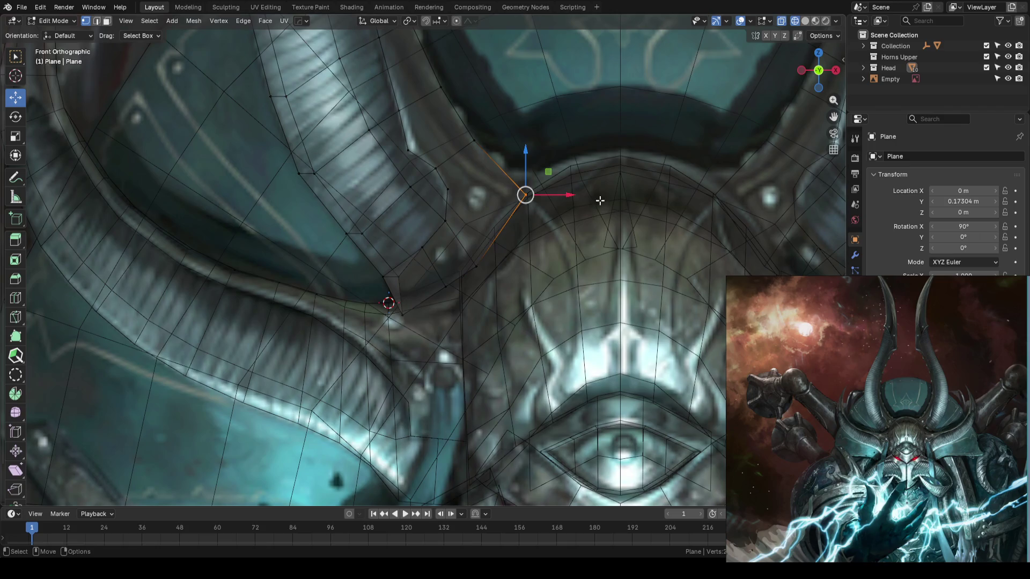
{"action": "key", "text": "g"}
{"action": "left_click", "coordinate": [615, 192]}
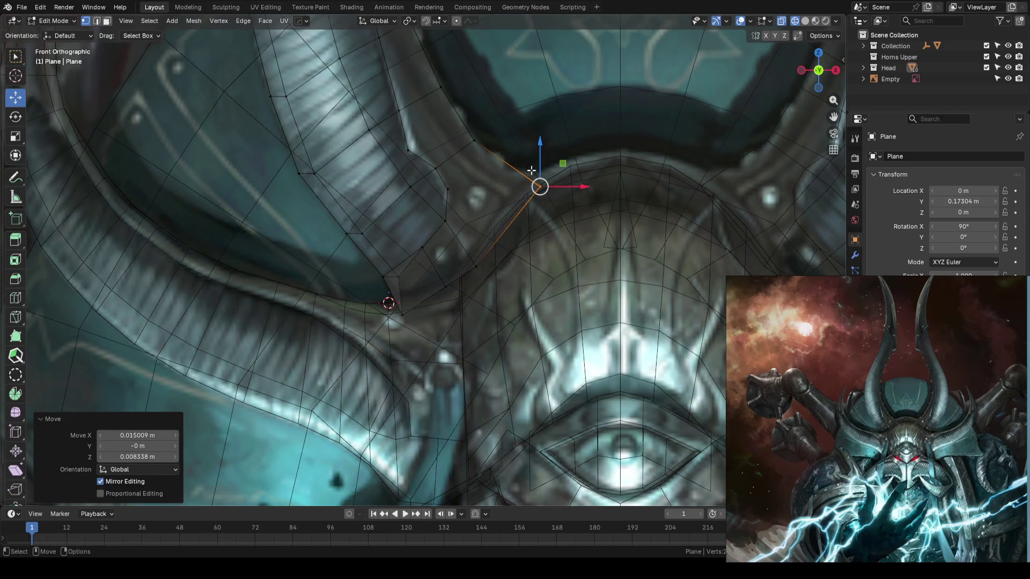
Knife-cut two new edges across the horn base faces
{"action": "key", "text": "k"}
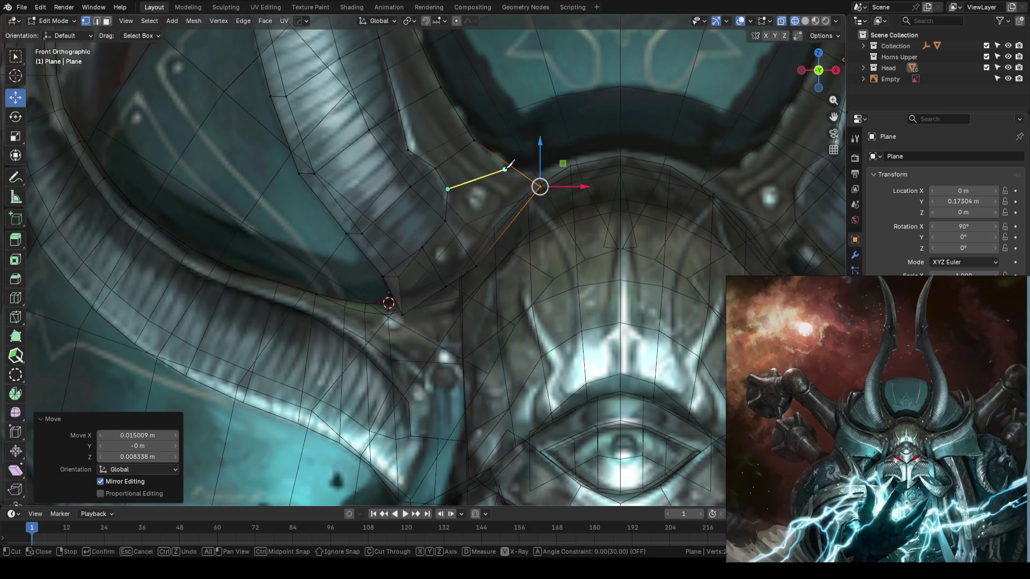
{"action": "scroll", "coordinate": [564, 144], "scroll_direction": "down", "scroll_amount": 4}
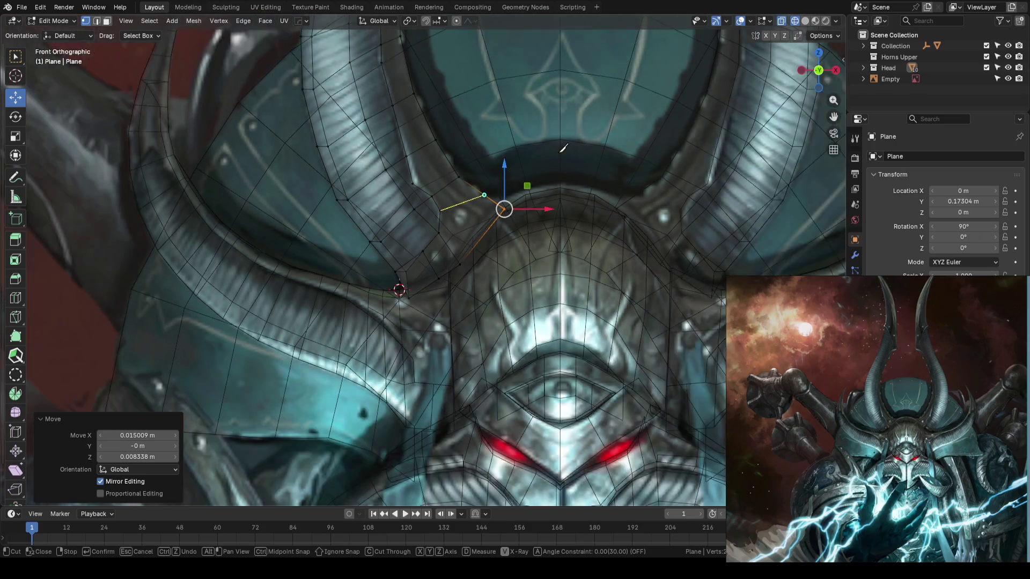
{"action": "key", "text": "Return"}
{"action": "mouse_move", "coordinate": [556, 153]}
{"action": "middle_mouse_down"}
{"action": "mouse_move", "coordinate": [508, 191]}
{"action": "mouse_move", "coordinate": [522, 184]}
{"action": "middle_mouse_up"}
{"action": "key", "text": "k"}
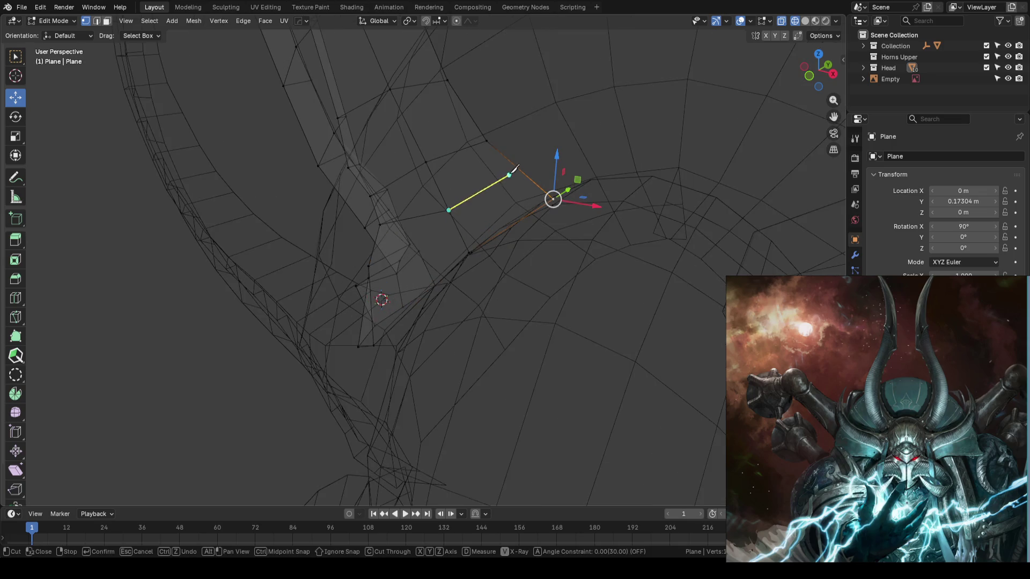
{"action": "left_click", "coordinate": [527, 165]}
{"action": "key", "text": "Return"}
Nudge the horn-to-head junction vertices to match the concept in front view, then save
{"action": "key", "text": "KP_1"}
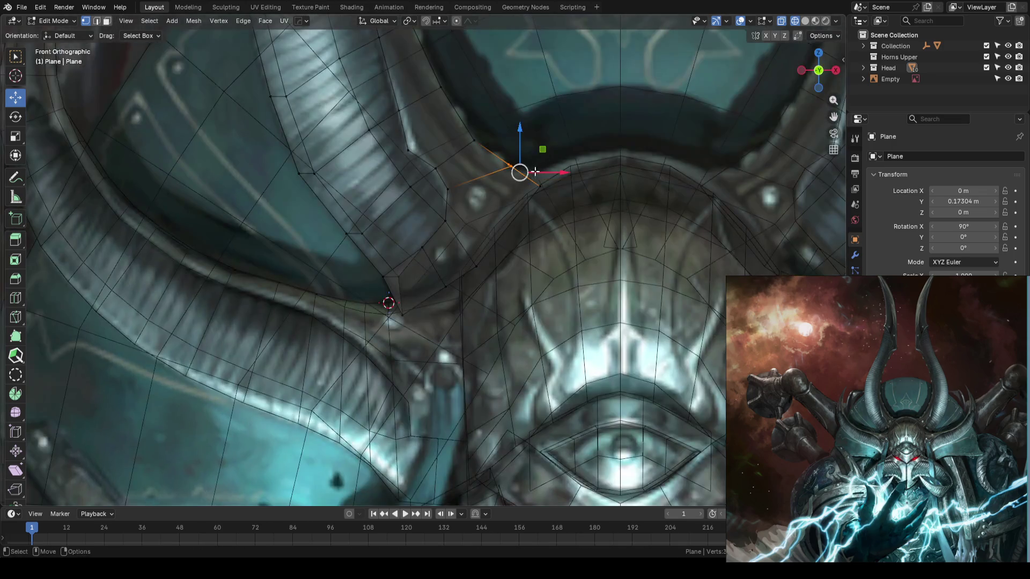
{"action": "left_click_drag", "start_coordinate": [526, 151], "coordinate": [523, 182]}
{"action": "left_click", "coordinate": [517, 168]}
{"action": "key", "text": "w"}
{"action": "key", "text": "g"}
{"action": "left_click", "coordinate": [490, 183]}
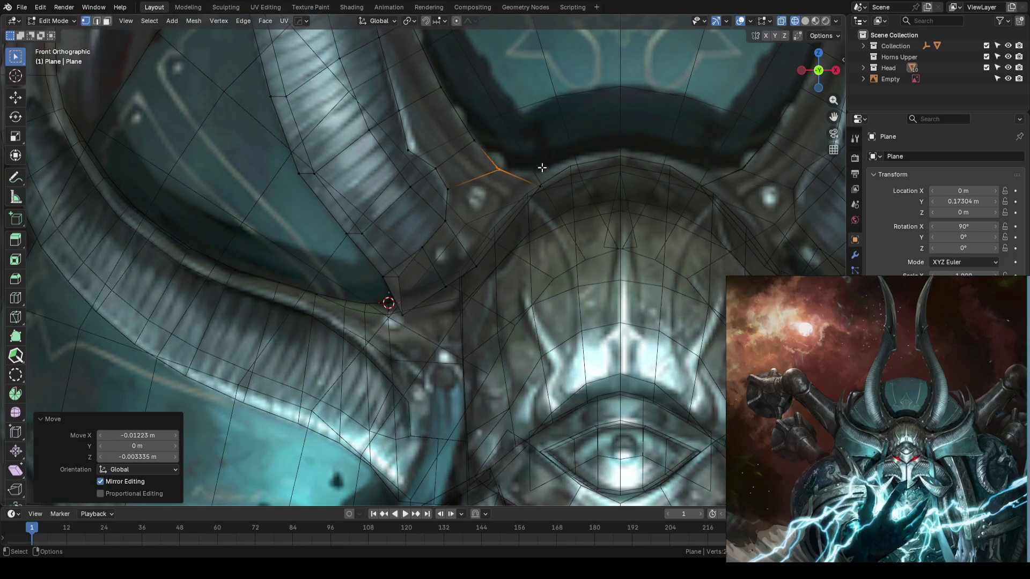
{"action": "key", "text": "alt+z"}
{"action": "scroll", "coordinate": [490, 184], "scroll_direction": "down", "scroll_amount": 2}
{"action": "scroll", "coordinate": [491, 179], "scroll_direction": "down", "scroll_amount": 3}
{"action": "key", "text": "Tab"}
{"action": "left_click", "coordinate": [204, 296]}
{"action": "key", "text": "ctrl+s"}
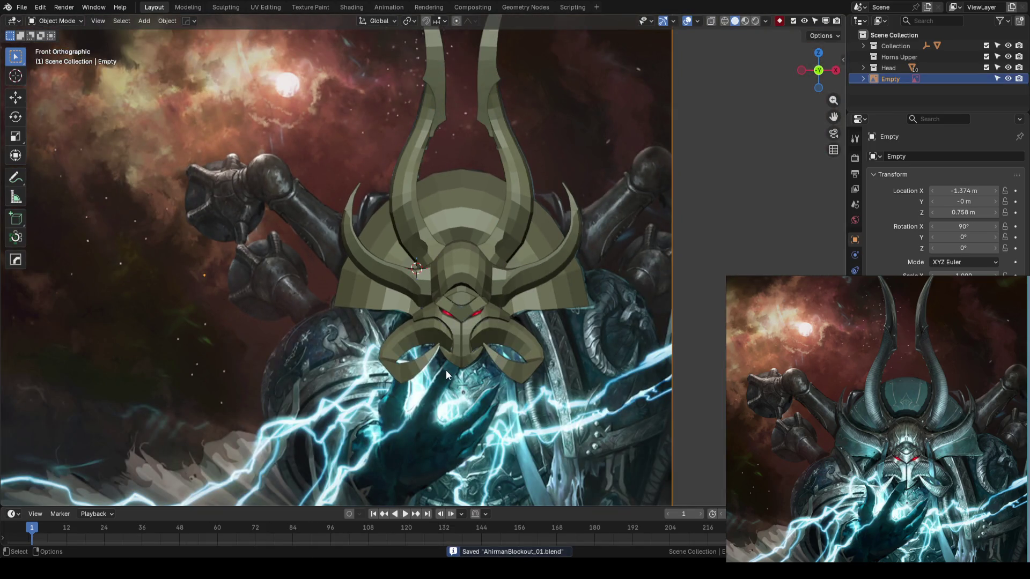
{"action": "scroll", "coordinate": [435, 373], "scroll_direction": "up", "scroll_amount": 5}
{"action": "scroll", "coordinate": [530, 277], "scroll_direction": "up", "scroll_amount": 5}
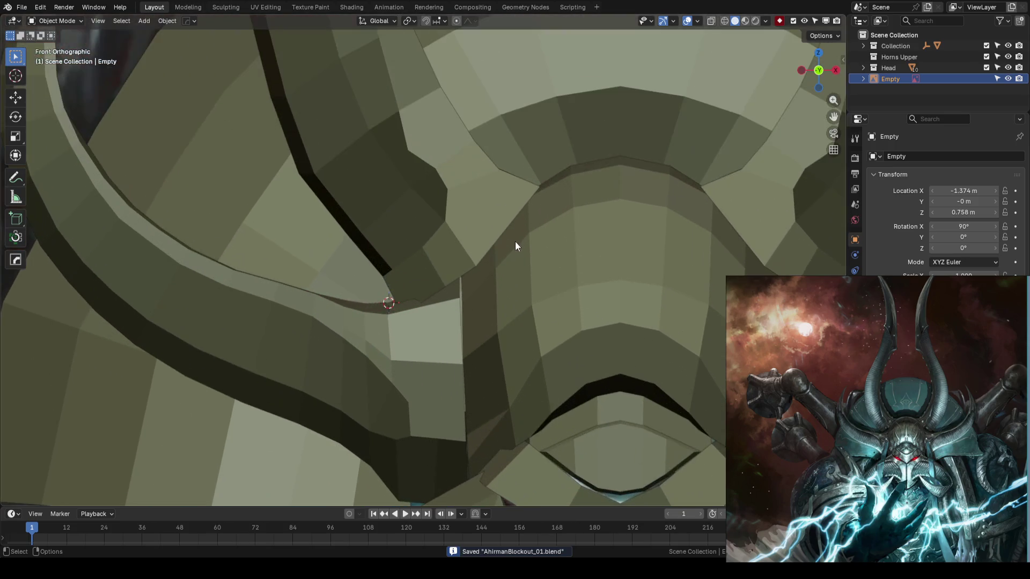
Add an edge loop on the horn mesh near the head junction and slide it into place
{"action": "key", "text": "shift+z"}
{"action": "left_click", "coordinate": [499, 252]}
{"action": "scroll", "coordinate": [498, 253], "scroll_direction": "up", "scroll_amount": 1}
{"action": "key", "text": "Tab"}
{"action": "key", "text": "shift+z"}
{"action": "key", "text": "shift+z"}
{"action": "key", "text": "ctrl+r"}
{"action": "left_click", "coordinate": [511, 280]}
{"action": "key", "text": "g"}
{"action": "key", "text": "g"}
{"action": "left_click", "coordinate": [469, 308]}
{"action": "scroll", "coordinate": [468, 307], "scroll_direction": "down", "scroll_amount": 3}
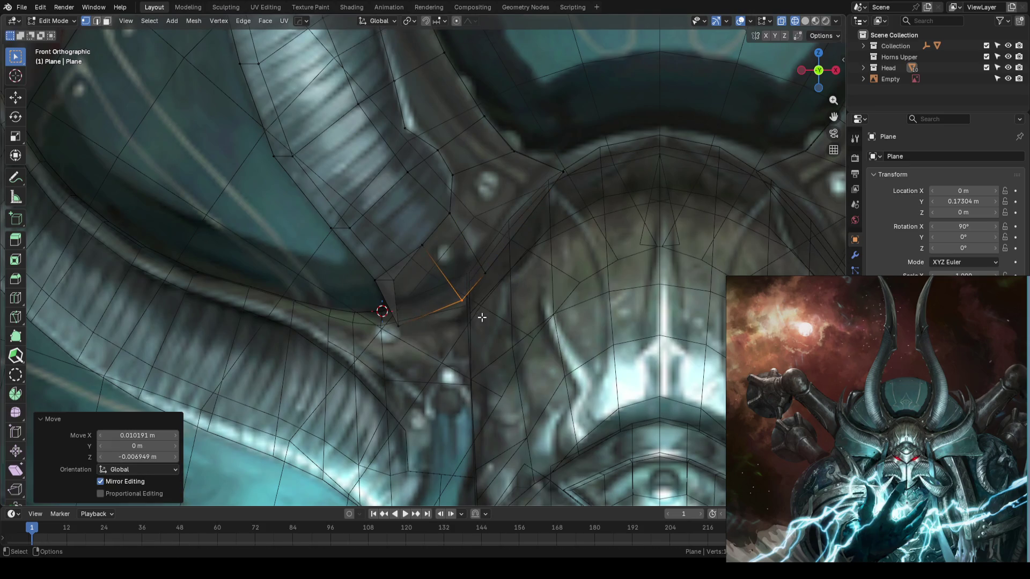
{"action": "key", "text": "shift+z"}
{"action": "scroll", "coordinate": [478, 305], "scroll_direction": "down", "scroll_amount": 2}
{"action": "key", "text": "Tab"}
{"action": "scroll", "coordinate": [478, 303], "scroll_direction": "down", "scroll_amount": 3}
Save the blockout and check the helmet shape with the reference image hidden and shown again
{"action": "left_click", "coordinate": [252, 298]}
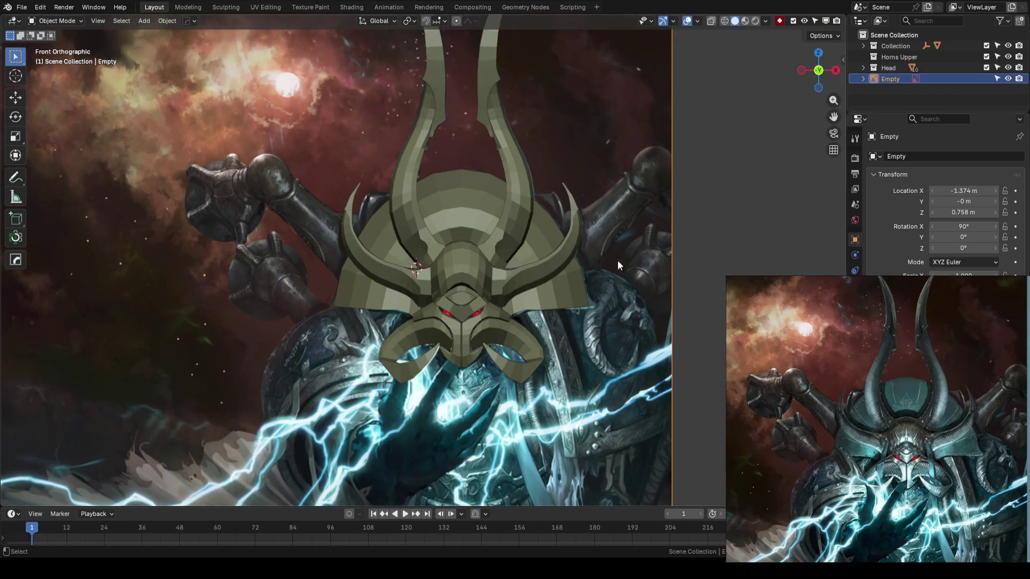
{"action": "key", "text": "ctrl+s"}
{"action": "middle_click_drag", "start_coordinate": [625, 291], "coordinate": [657, 274]}
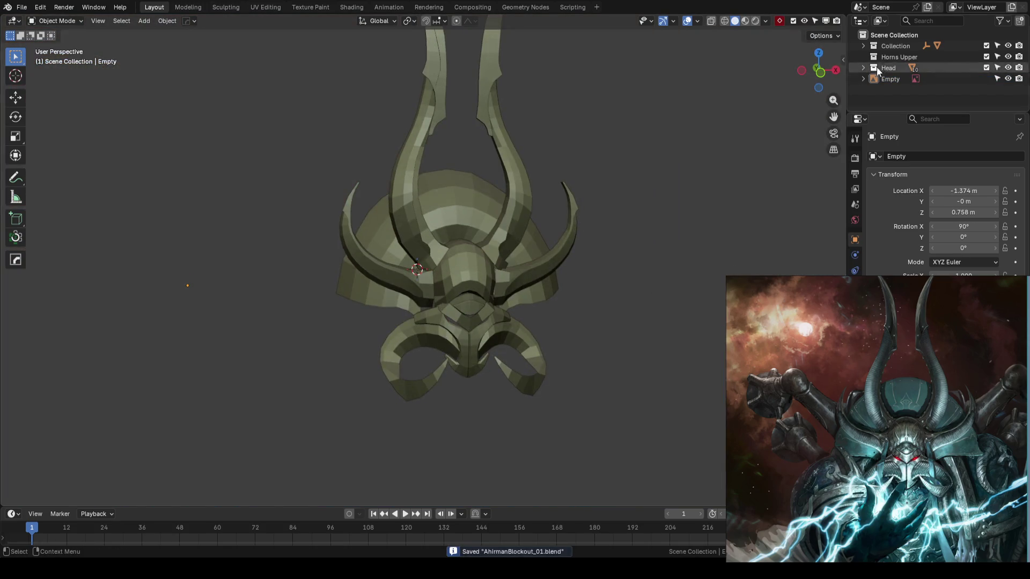
{"action": "left_click", "coordinate": [1008, 79]}
{"action": "scroll", "coordinate": [597, 193], "scroll_direction": "up", "scroll_amount": 2}
{"action": "middle_click_drag", "start_coordinate": [596, 197], "coordinate": [584, 214]}
{"action": "left_click", "coordinate": [1008, 78]}
{"action": "scroll", "coordinate": [601, 265], "scroll_direction": "down", "scroll_amount": 2}
{"action": "middle_click_drag", "start_coordinate": [601, 265], "coordinate": [583, 266]}
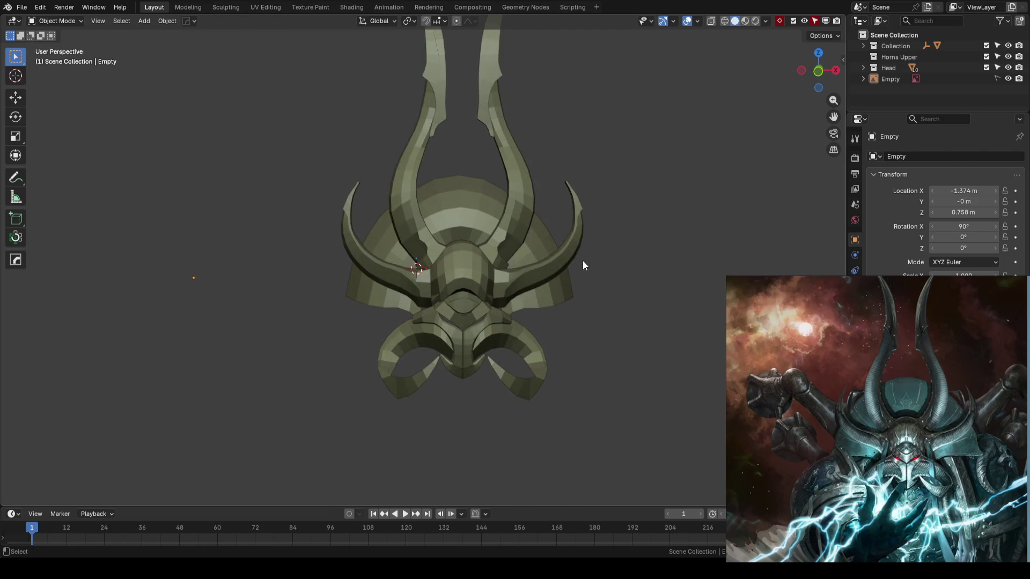
{"action": "key", "text": "KP_1"}
{"action": "key", "text": "ctrl+s"}
{"action": "scroll", "coordinate": [636, 325], "scroll_direction": "up", "scroll_amount": 1}
{"action": "mouse_move", "coordinate": [637, 326]}
{"action": "middle_mouse_down", "text": "shift"}
{"action": "mouse_move", "coordinate": [487, 275]}
{"action": "mouse_move", "coordinate": [598, 297]}
{"action": "middle_mouse_up", "text": "shift"}
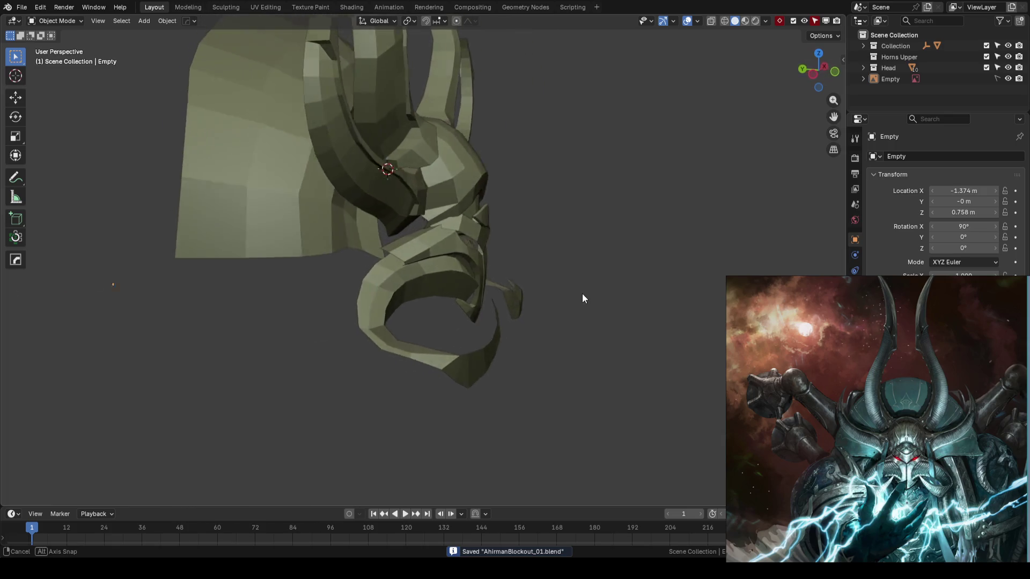
{"action": "scroll", "coordinate": [598, 297], "scroll_direction": "up", "scroll_amount": 3}
{"action": "middle_click_drag", "start_coordinate": [499, 284], "coordinate": [547, 269]}
{"action": "left_click", "coordinate": [450, 269]}
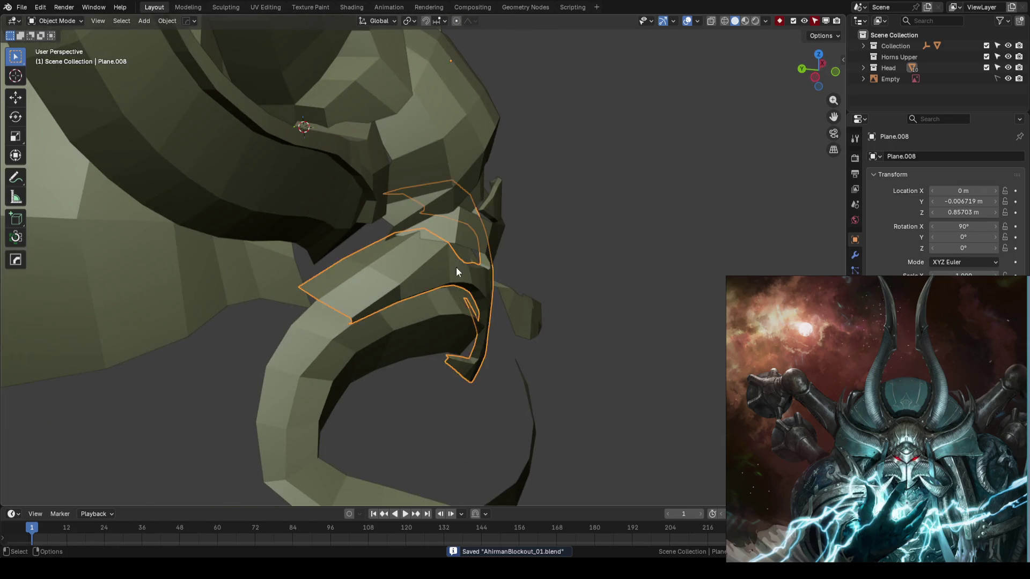
Push several edge vertices of face plate Plane.008 in depth with proportional falloff
{"action": "key", "text": "Tab"}
{"action": "scroll", "coordinate": [509, 227], "scroll_direction": "up", "scroll_amount": 2}
{"action": "mouse_move", "coordinate": [509, 228]}
{"action": "middle_mouse_down"}
{"action": "mouse_move", "coordinate": [525, 277]}
{"action": "mouse_move", "coordinate": [556, 228]}
{"action": "middle_mouse_up"}
{"action": "left_click", "coordinate": [555, 233]}
{"action": "key", "text": "shift+space"}
{"action": "key", "text": "g"}
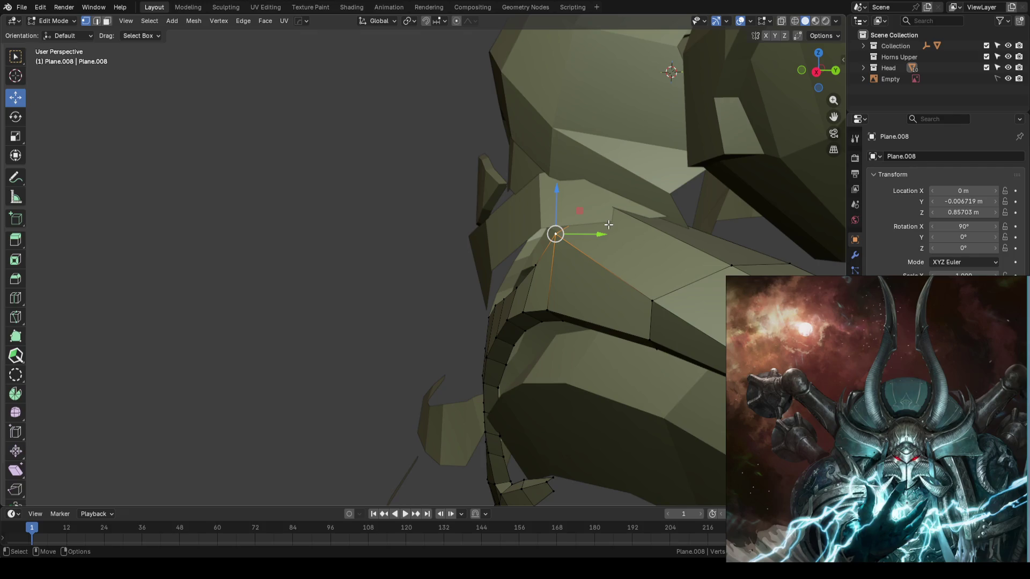
{"action": "left_click_drag", "start_coordinate": [595, 235], "coordinate": [592, 233]}
{"action": "scroll", "coordinate": [598, 233], "scroll_direction": "down", "scroll_amount": 5}
{"action": "left_click_drag", "start_coordinate": [598, 234], "coordinate": [599, 234]}
{"action": "left_click", "coordinate": [482, 317]}
{"action": "left_click_drag", "start_coordinate": [522, 318], "coordinate": [523, 318]}
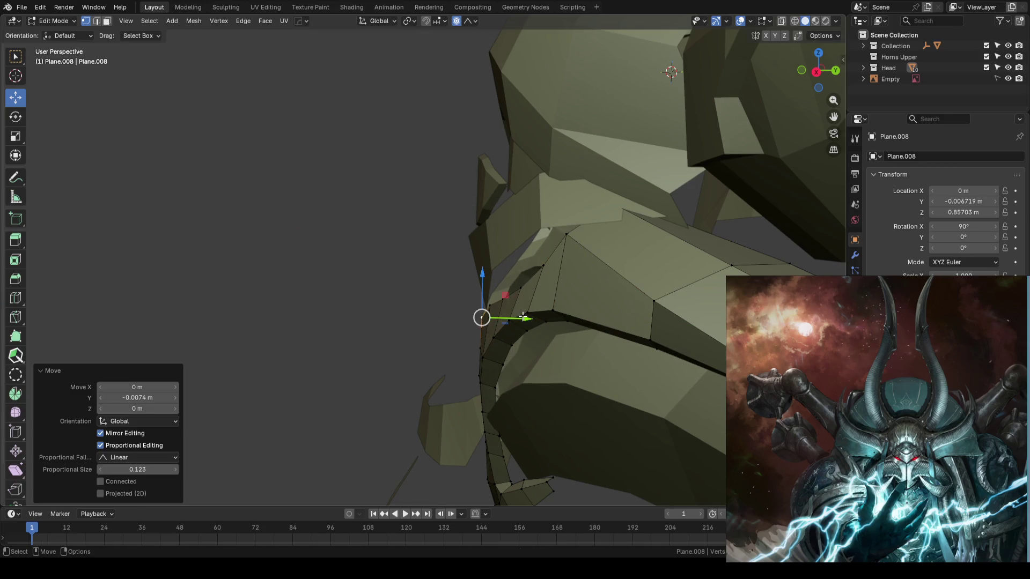
{"action": "left_click", "coordinate": [570, 233]}
{"action": "left_click_drag", "start_coordinate": [609, 235], "coordinate": [609, 234]}
{"action": "left_click", "coordinate": [480, 317]}
{"action": "left_click_drag", "start_coordinate": [520, 318], "coordinate": [515, 319]}
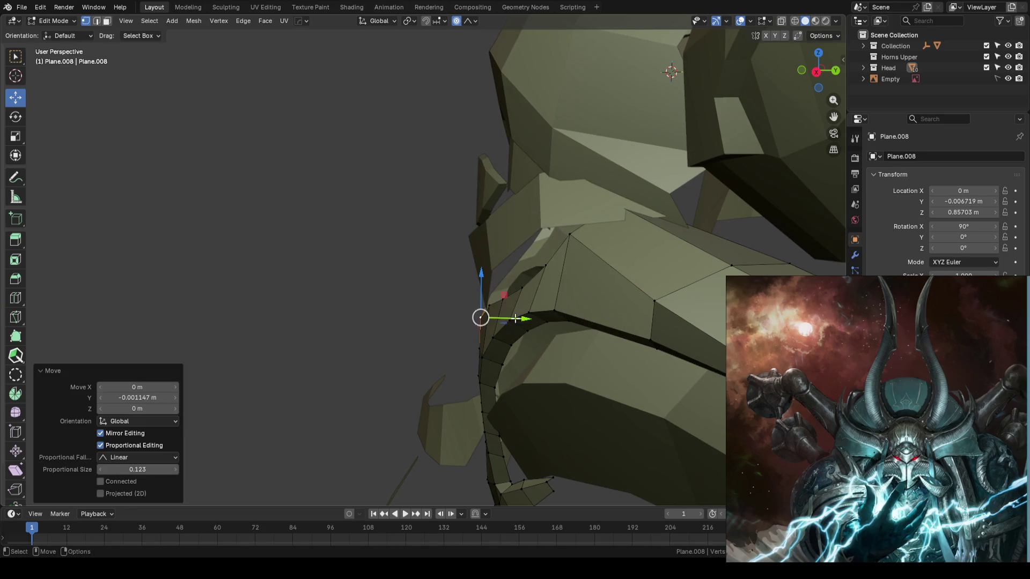
{"action": "left_click", "coordinate": [575, 228]}
{"action": "left_click_drag", "start_coordinate": [609, 231], "coordinate": [609, 231]}
Raise the vertex between the eyes in front view, then save the blockout
{"action": "middle_click_drag", "start_coordinate": [334, 287], "coordinate": [568, 258]}
{"action": "key", "text": "KP_1"}
{"action": "left_click", "coordinate": [493, 261]}
{"action": "left_click_drag", "start_coordinate": [496, 228], "coordinate": [495, 224]}
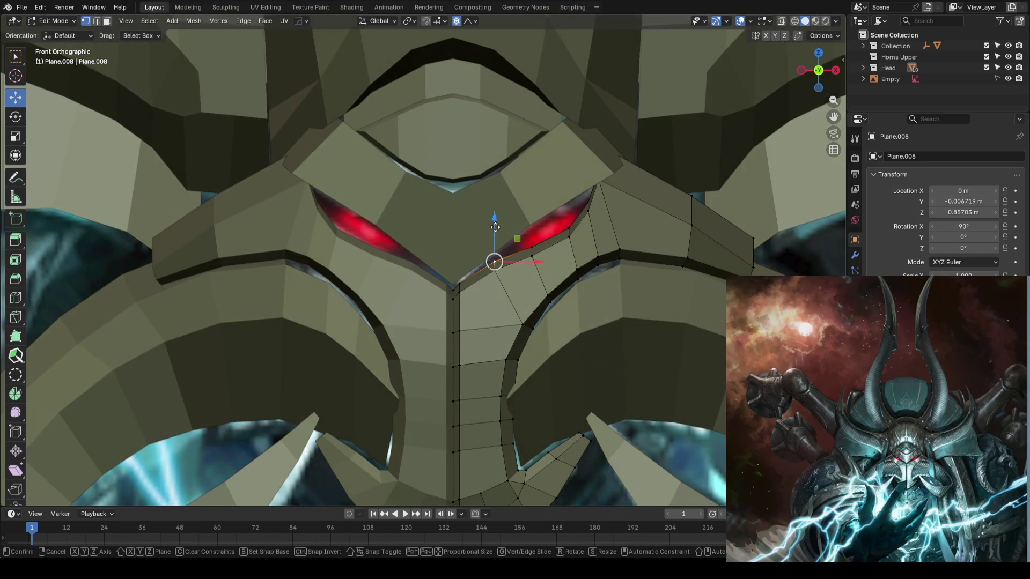
{"action": "left_click", "coordinate": [495, 224]}
{"action": "scroll", "coordinate": [453, 257], "scroll_direction": "down", "scroll_amount": 5}
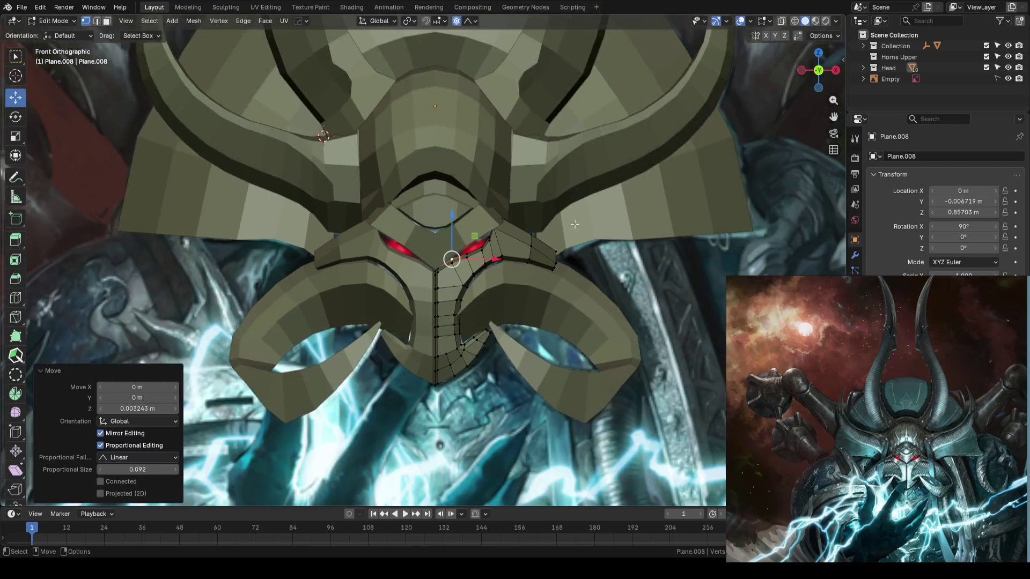
{"action": "key", "text": "Tab"}
{"action": "scroll", "coordinate": [453, 258], "scroll_direction": "down", "scroll_amount": 2}
{"action": "key", "text": "ctrl+s"}
{"action": "scroll", "coordinate": [564, 209], "scroll_direction": "up", "scroll_amount": 2}
{"action": "mouse_move", "coordinate": [519, 197]}
{"action": "middle_mouse_down"}
{"action": "mouse_move", "coordinate": [521, 225]}
{"action": "mouse_move", "coordinate": [552, 274]}
{"action": "mouse_move", "coordinate": [512, 250]}
{"action": "mouse_move", "coordinate": [476, 261]}
{"action": "mouse_move", "coordinate": [591, 264]}
{"action": "mouse_move", "coordinate": [666, 251]}
{"action": "mouse_move", "coordinate": [575, 245]}
{"action": "mouse_move", "coordinate": [531, 223]}
{"action": "mouse_move", "coordinate": [463, 242]}
{"action": "mouse_move", "coordinate": [483, 233]}
{"action": "mouse_move", "coordinate": [548, 249]}
{"action": "mouse_move", "coordinate": [561, 284]}
{"action": "middle_mouse_up"}
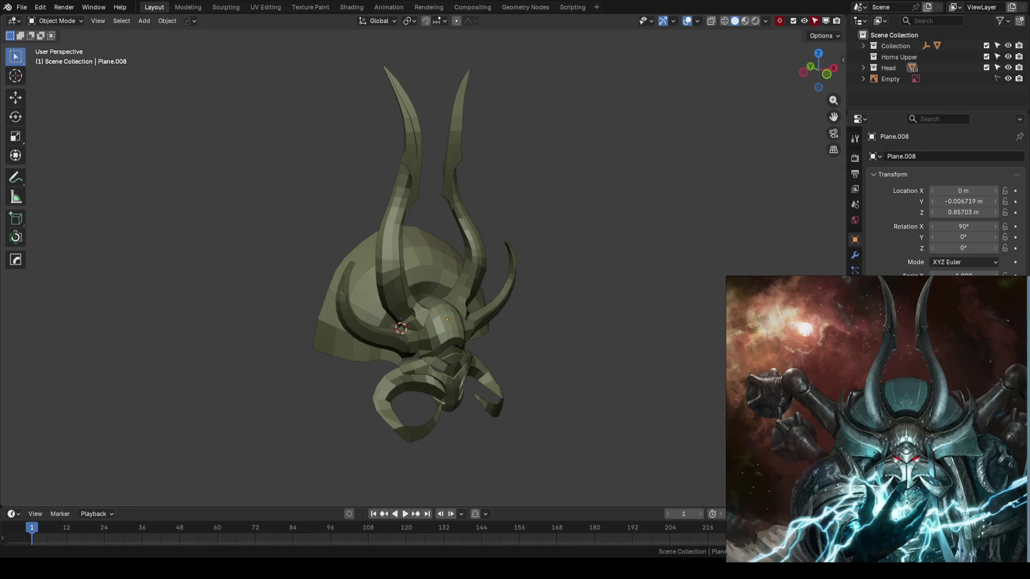
Nudge one Plane.008 vertex in depth to sit tighter against the cheek curl and save
{"action": "mouse_move", "coordinate": [598, 355]}
{"action": "middle_mouse_down"}
{"action": "mouse_move", "coordinate": [509, 233]}
{"action": "mouse_move", "coordinate": [683, 236]}
{"action": "middle_mouse_up"}
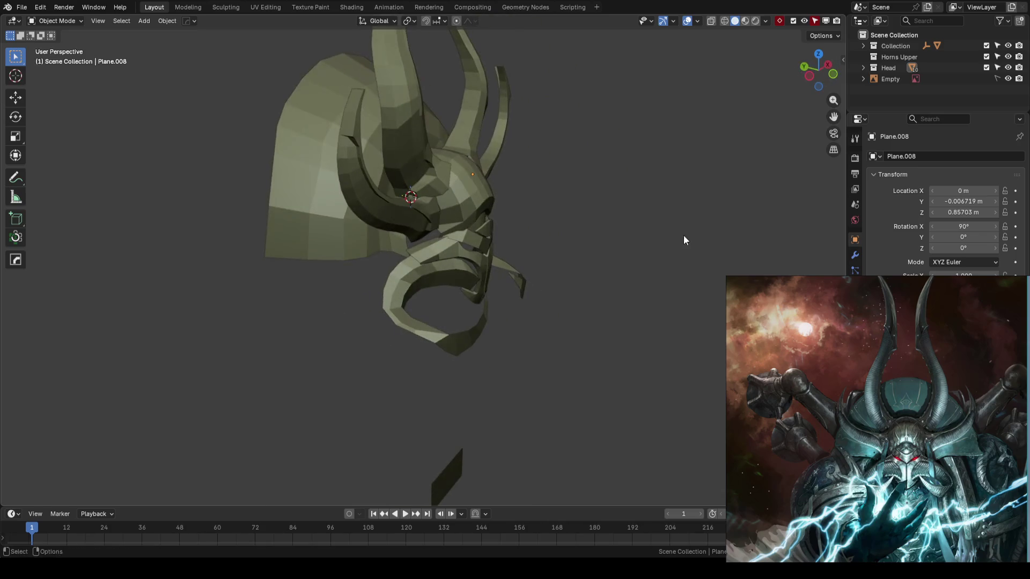
{"action": "key", "text": "ctrl+s"}
{"action": "scroll", "coordinate": [591, 259], "scroll_direction": "up", "scroll_amount": 2}
{"action": "scroll", "coordinate": [475, 237], "scroll_direction": "up", "scroll_amount": 3}
{"action": "left_click", "coordinate": [475, 237]}
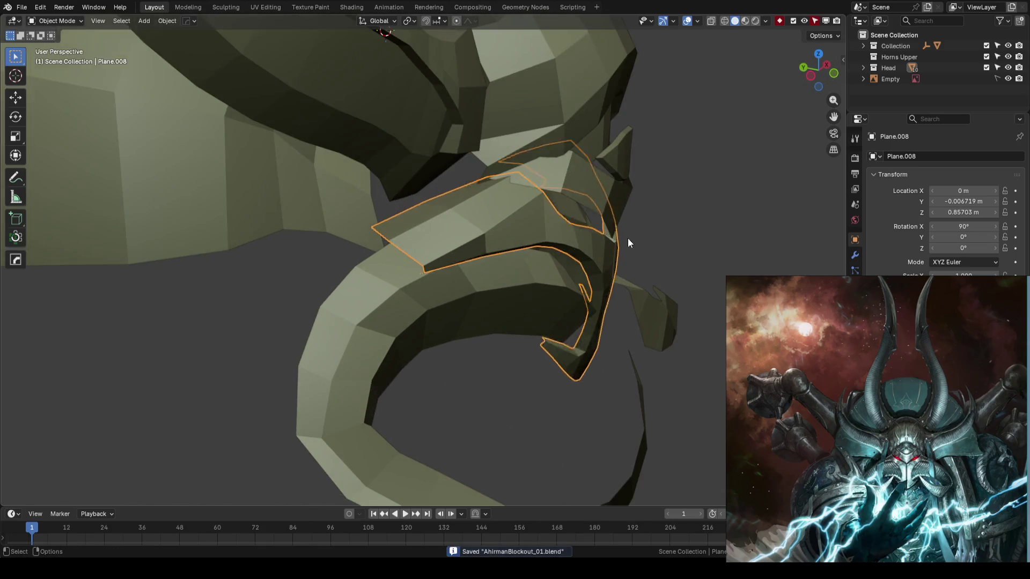
{"action": "key", "text": "Tab"}
{"action": "mouse_move", "coordinate": [640, 231]}
{"action": "middle_mouse_down"}
{"action": "mouse_move", "coordinate": [416, 241]}
{"action": "mouse_move", "coordinate": [466, 239]}
{"action": "middle_mouse_up"}
{"action": "left_click", "coordinate": [465, 239]}
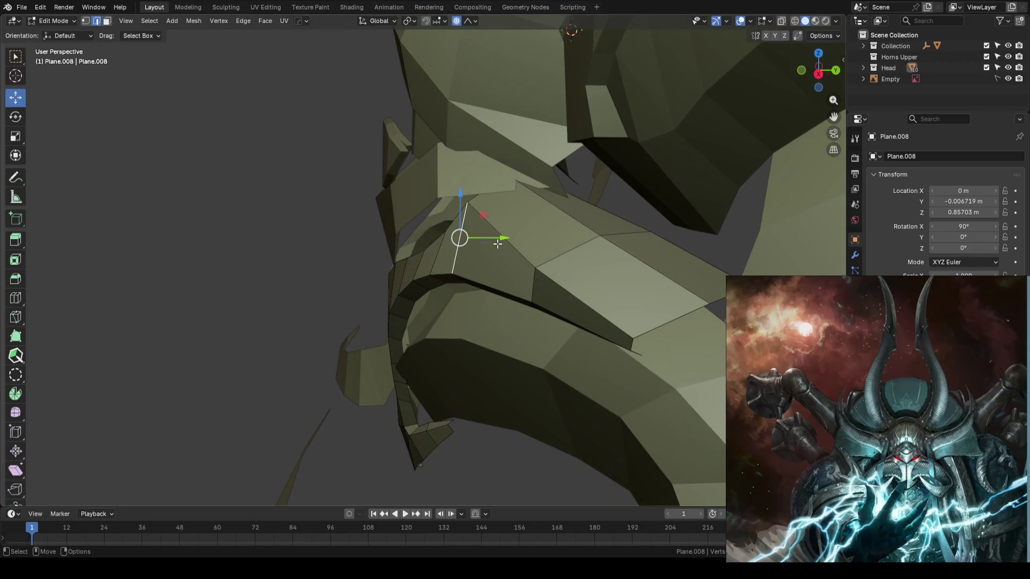
{"action": "left_click_drag", "start_coordinate": [499, 239], "coordinate": [505, 238]}
{"action": "left_click", "coordinate": [354, 242]}
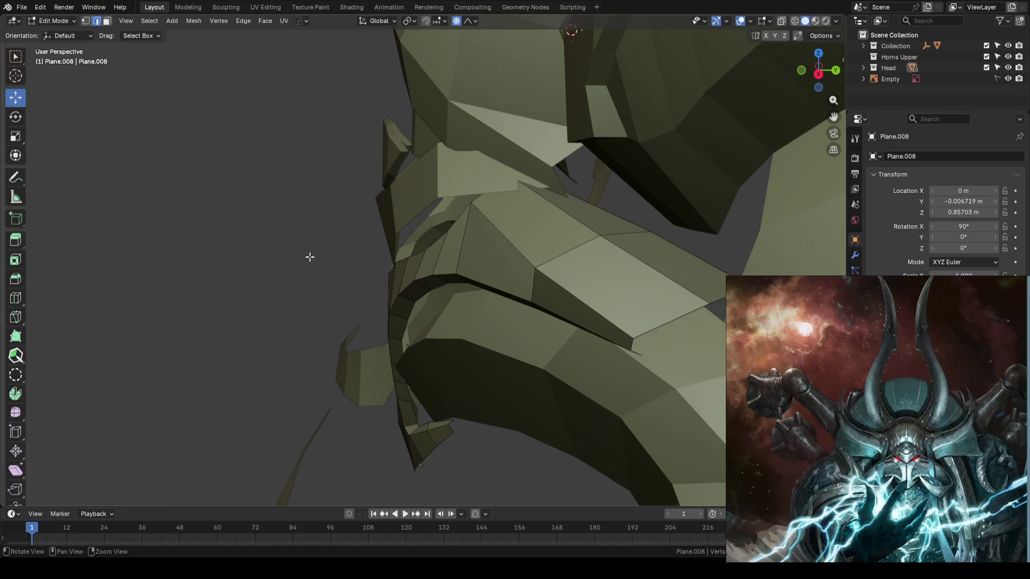
{"action": "key", "text": "Tab"}
{"action": "mouse_move", "coordinate": [310, 257]}
{"action": "middle_mouse_down"}
{"action": "mouse_move", "coordinate": [384, 247]}
{"action": "mouse_move", "coordinate": [650, 335]}
{"action": "mouse_move", "coordinate": [651, 315]}
{"action": "mouse_move", "coordinate": [662, 333]}
{"action": "mouse_move", "coordinate": [602, 331]}
{"action": "mouse_move", "coordinate": [533, 303]}
{"action": "mouse_move", "coordinate": [709, 303]}
{"action": "middle_mouse_up"}
{"action": "key", "text": "ctrl+s"}
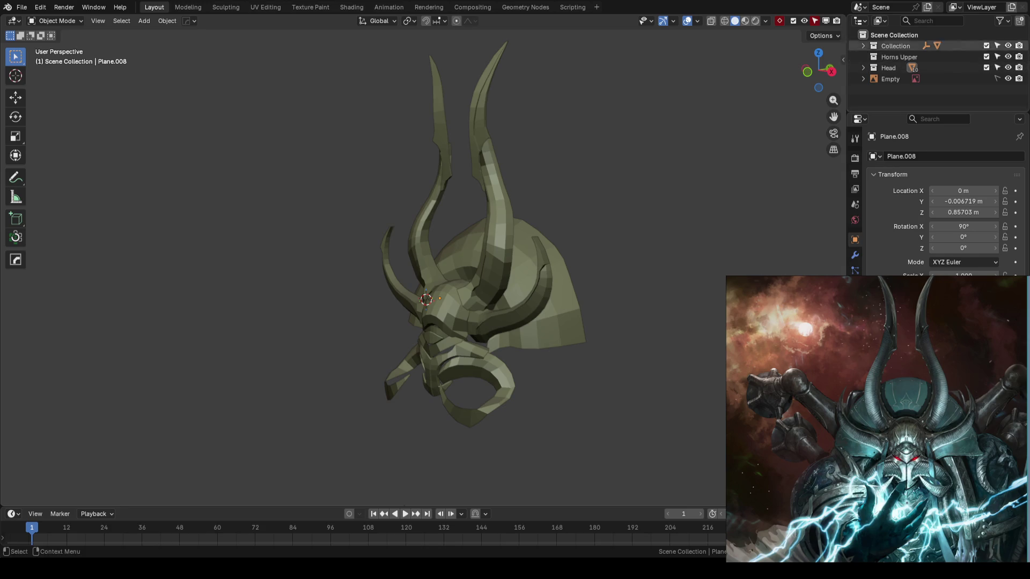
Save, then frame the helmet front-on and zoom in over the concept art to compare
{"action": "key", "text": "ctrl+s"}
{"action": "mouse_move", "coordinate": [670, 119]}
{"action": "middle_mouse_down"}
{"action": "mouse_move", "coordinate": [604, 220]}
{"action": "mouse_move", "coordinate": [636, 210]}
{"action": "mouse_move", "coordinate": [594, 194]}
{"action": "middle_mouse_up"}
{"action": "key", "text": "KP_1"}
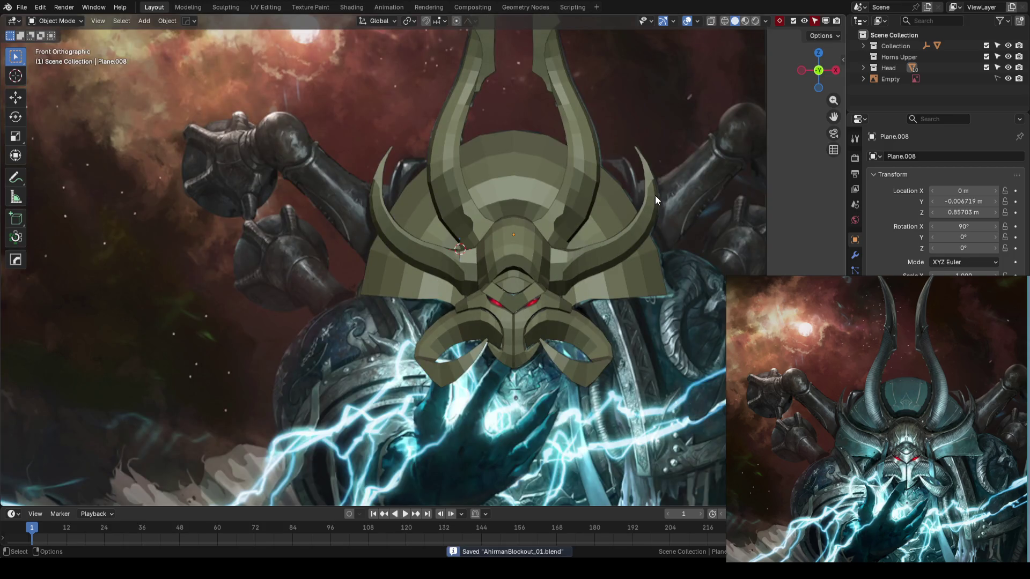
{"action": "scroll", "coordinate": [655, 195], "scroll_direction": "up", "scroll_amount": 2}
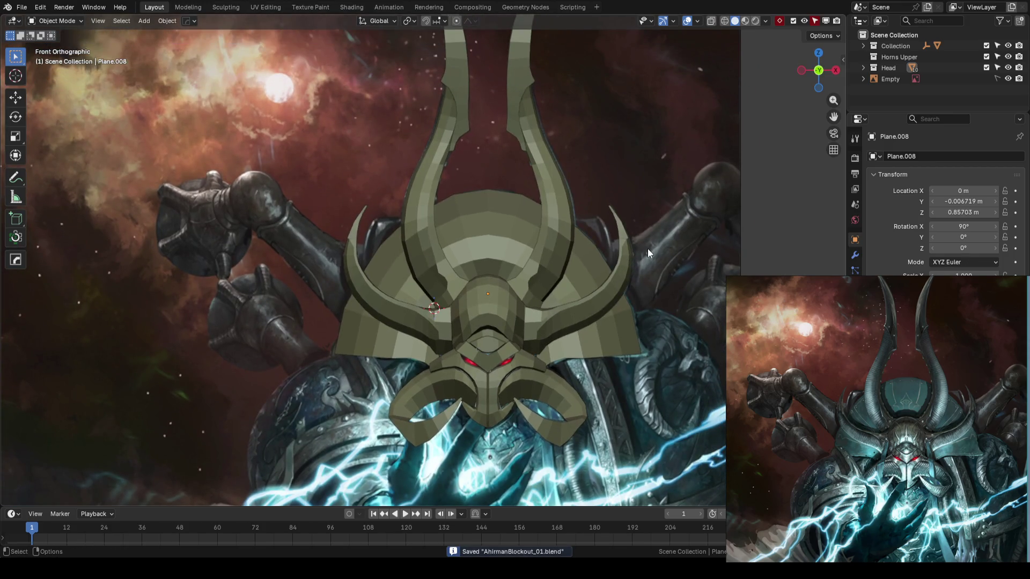
{"action": "scroll", "coordinate": [648, 249], "scroll_direction": "down", "scroll_amount": 2}
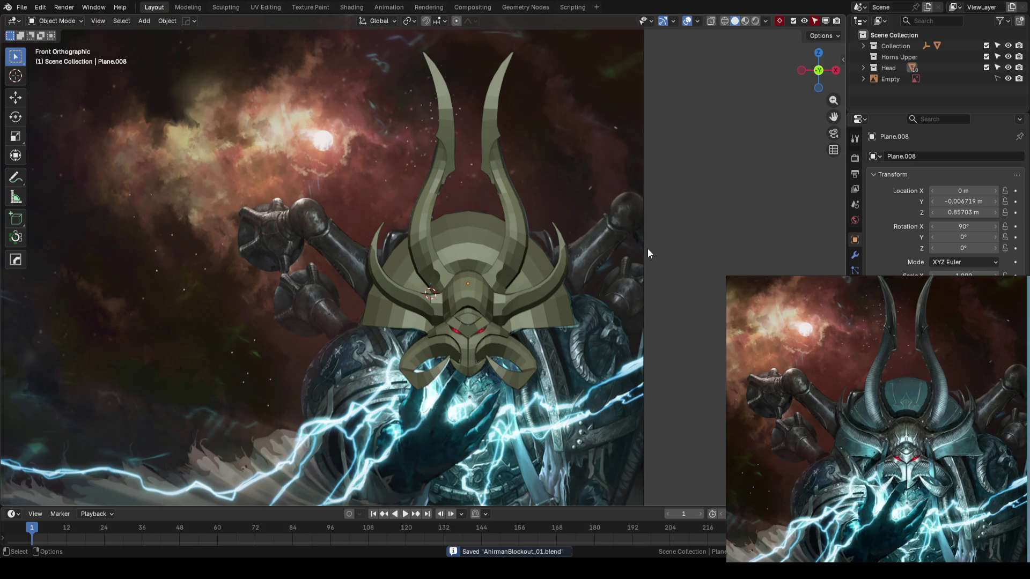
{"action": "mouse_move", "coordinate": [648, 249]}
{"action": "middle_mouse_down", "text": "ctrl"}
{"action": "mouse_move", "coordinate": [577, 261]}
{"action": "mouse_move", "coordinate": [616, 266]}
{"action": "middle_mouse_up", "text": "ctrl"}
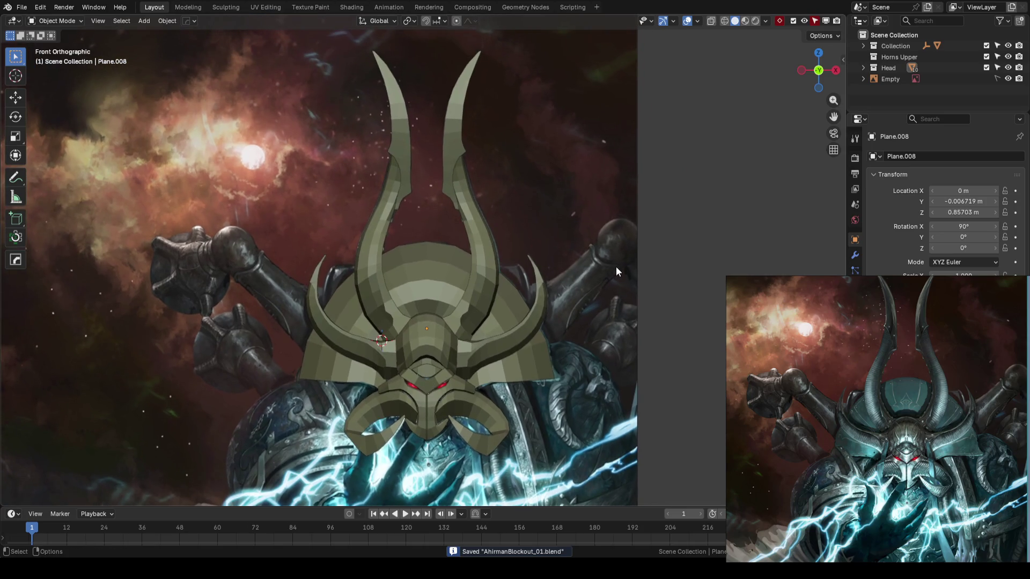
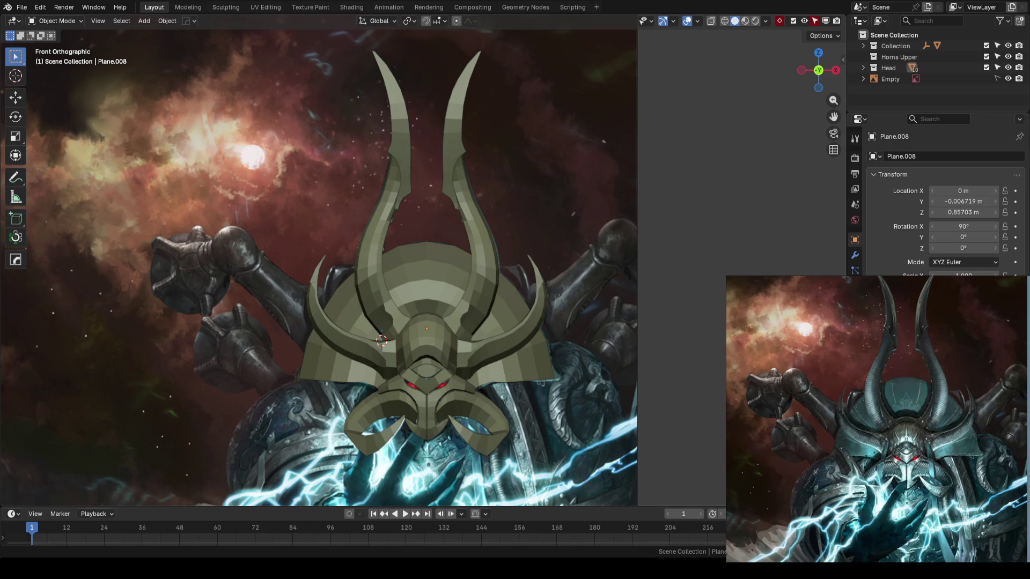
{"action": "scroll", "coordinate": [568, 232], "scroll_direction": "down", "scroll_amount": 2}
Save the blockout and orbit between perspective and front view to check the helmet against the reference
{"action": "key", "text": "ctrl+s"}
{"action": "mouse_move", "coordinate": [535, 258]}
{"action": "middle_mouse_down"}
{"action": "mouse_move", "coordinate": [533, 282]}
{"action": "mouse_move", "coordinate": [630, 274]}
{"action": "mouse_move", "coordinate": [565, 268]}
{"action": "middle_mouse_up"}
{"action": "scroll", "coordinate": [653, 259], "scroll_direction": "up", "scroll_amount": 3}
{"action": "key", "text": "KP_1"}
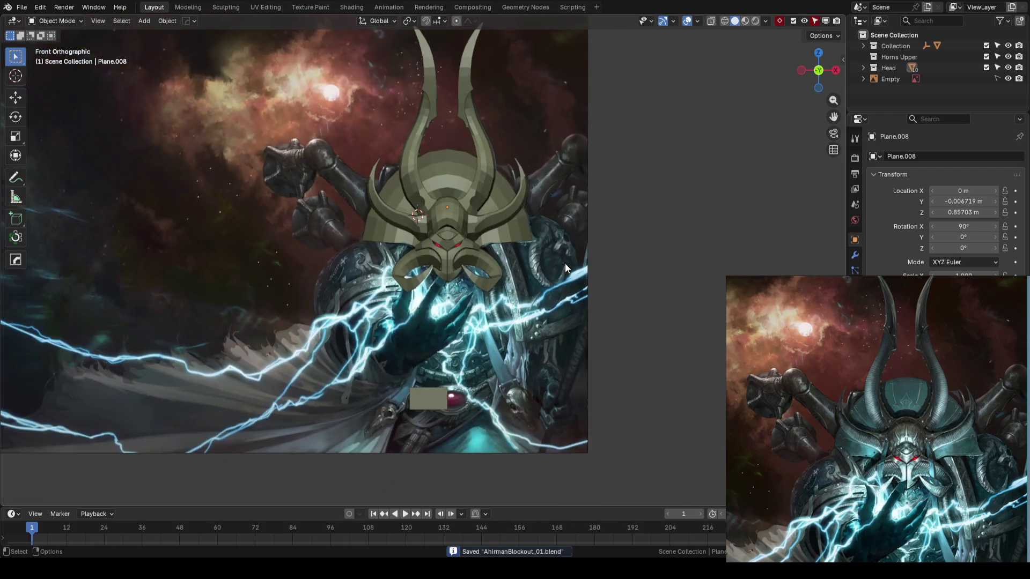
{"action": "scroll", "coordinate": [565, 268], "scroll_direction": "up", "scroll_amount": 2}
{"action": "scroll", "coordinate": [487, 342], "scroll_direction": "up", "scroll_amount": 2}
{"action": "middle_click_drag", "start_coordinate": [487, 342], "coordinate": [486, 323], "text": "shift"}
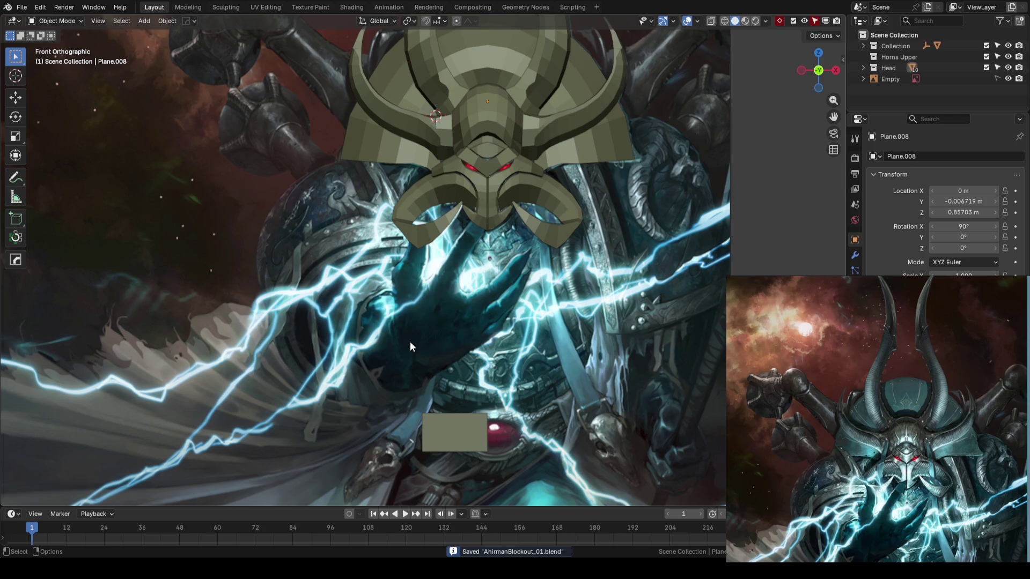
{"action": "scroll", "coordinate": [439, 326], "scroll_direction": "up", "scroll_amount": 1}
{"action": "scroll", "coordinate": [439, 326], "scroll_direction": "up", "scroll_amount": 1}
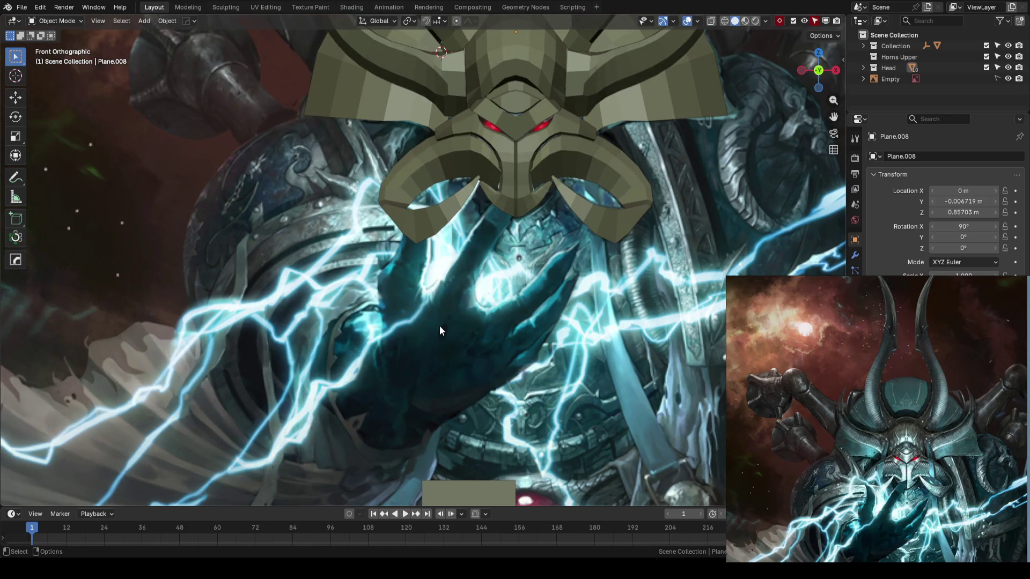
{"action": "scroll", "coordinate": [439, 326], "scroll_direction": "down", "scroll_amount": 1}
{"action": "mouse_move", "coordinate": [440, 326]}
{"action": "middle_mouse_down"}
{"action": "mouse_move", "coordinate": [371, 317]}
{"action": "mouse_move", "coordinate": [466, 339]}
{"action": "middle_mouse_up"}
{"action": "key", "text": "KP_1"}
{"action": "scroll", "coordinate": [462, 333], "scroll_direction": "down", "scroll_amount": 2}
{"action": "key", "text": "ctrl+s"}
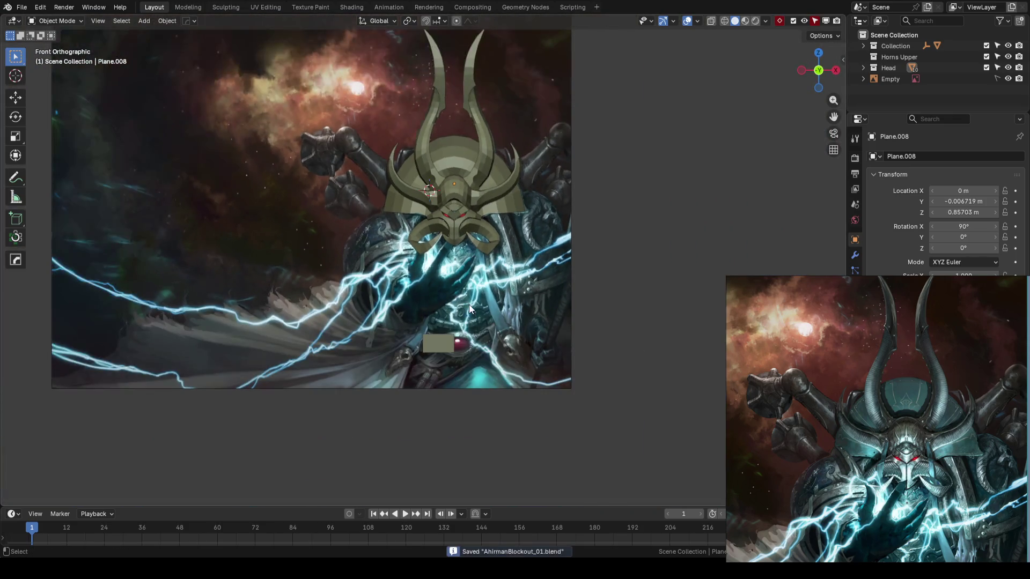
{"action": "scroll", "coordinate": [483, 278], "scroll_direction": "up", "scroll_amount": 1}
{"action": "middle_click_drag", "start_coordinate": [429, 290], "coordinate": [497, 310]}
{"action": "key", "text": "KP_1"}
{"action": "scroll", "coordinate": [465, 309], "scroll_direction": "down", "scroll_amount": 1}
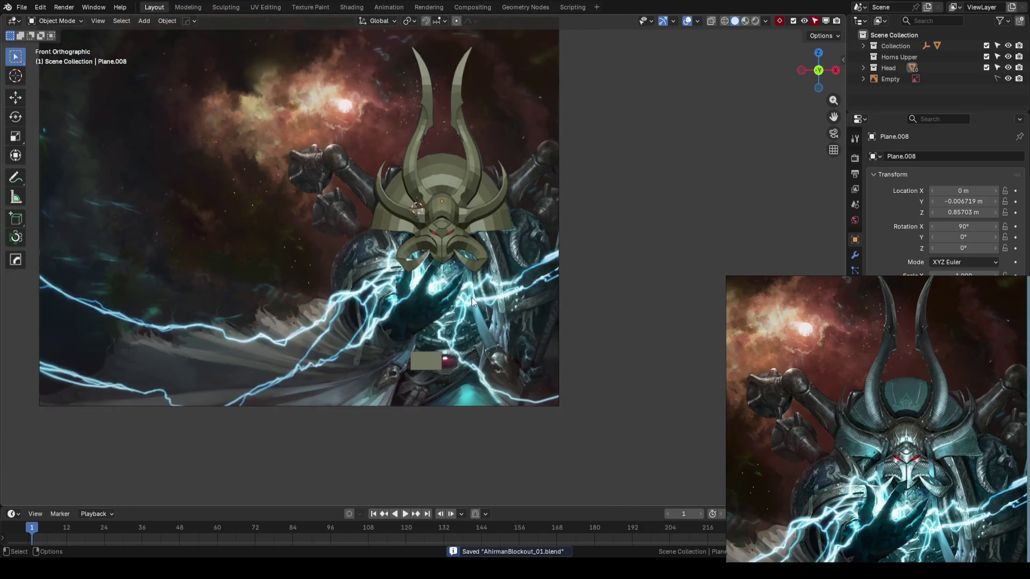
{"action": "scroll", "coordinate": [472, 297], "scroll_direction": "up", "scroll_amount": 1}
{"action": "scroll", "coordinate": [547, 277], "scroll_direction": "up", "scroll_amount": 2}
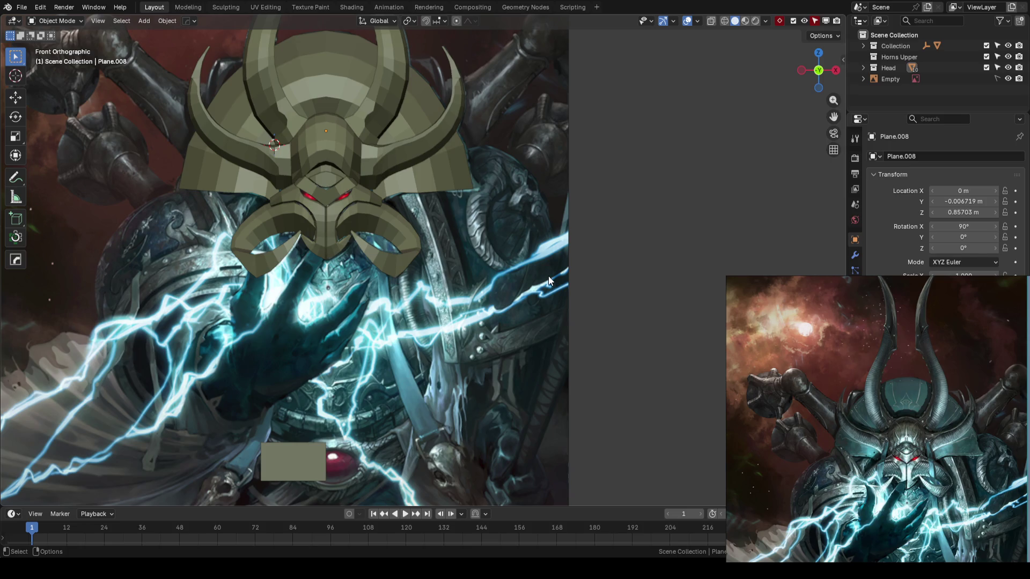
{"action": "scroll", "coordinate": [548, 276], "scroll_direction": "down", "scroll_amount": 3}
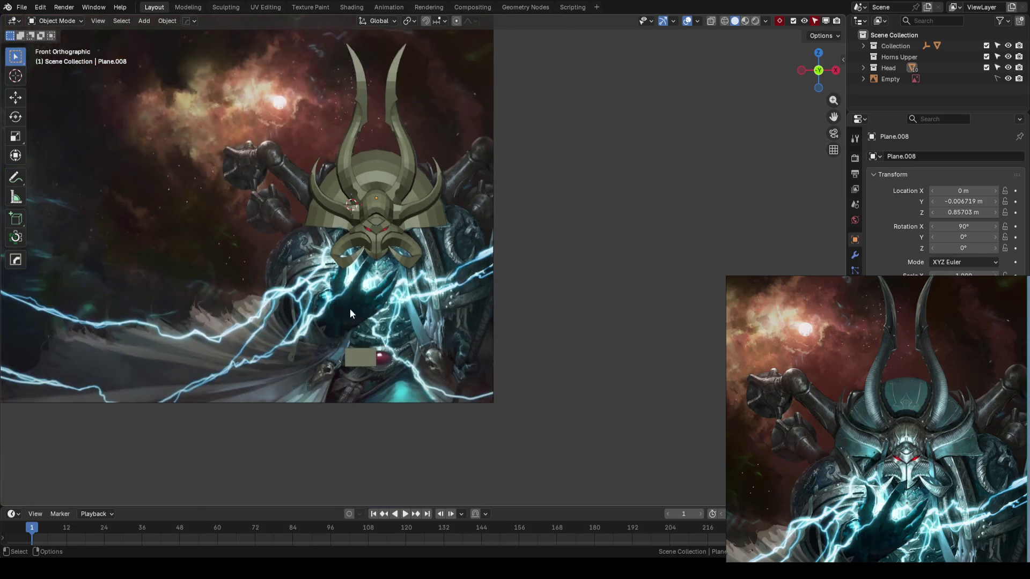
{"action": "mouse_move", "coordinate": [401, 287]}
{"action": "middle_mouse_down"}
{"action": "mouse_move", "coordinate": [492, 312]}
{"action": "mouse_move", "coordinate": [306, 324]}
{"action": "mouse_move", "coordinate": [493, 311]}
{"action": "mouse_move", "coordinate": [463, 296]}
{"action": "middle_mouse_up"}
Select the curled face horn ring and lower an edge near its tip along the vertical axis
{"action": "left_click", "coordinate": [470, 255]}
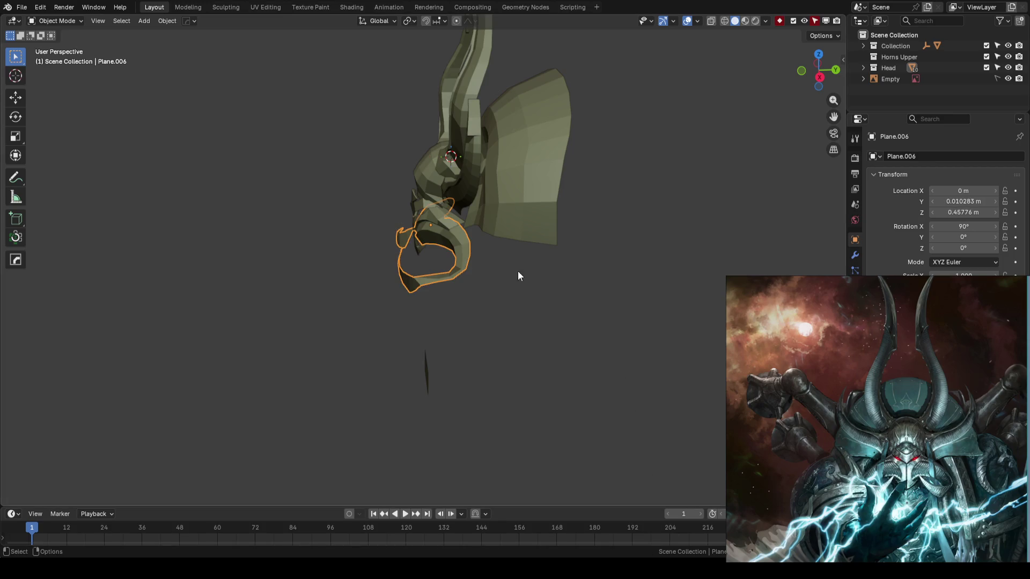
{"action": "scroll", "coordinate": [501, 283], "scroll_direction": "up", "scroll_amount": 1}
{"action": "scroll", "coordinate": [535, 288], "scroll_direction": "up", "scroll_amount": 2}
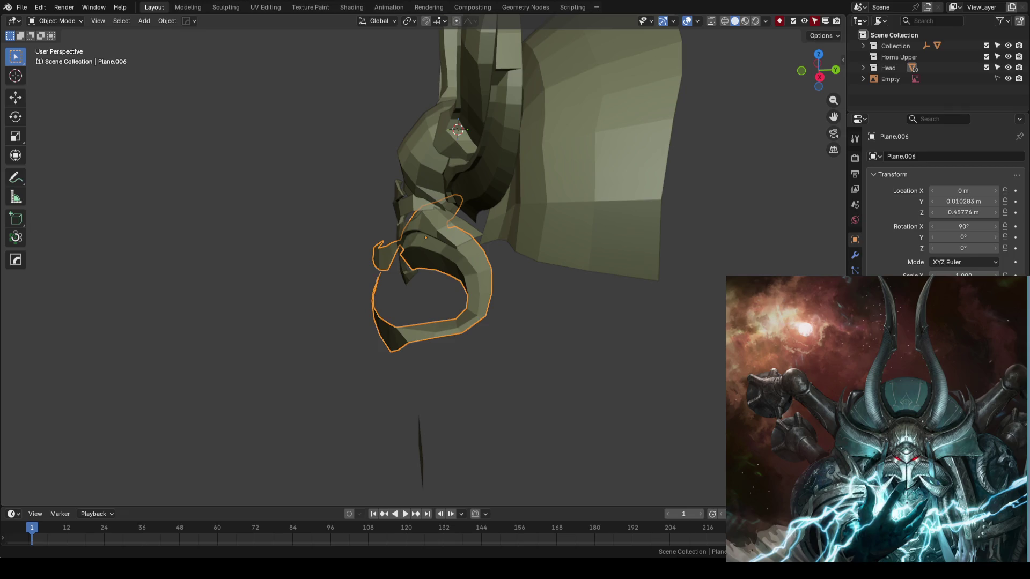
{"action": "mouse_move", "coordinate": [301, 317]}
{"action": "middle_mouse_down"}
{"action": "mouse_move", "coordinate": [496, 340]}
{"action": "mouse_move", "coordinate": [416, 311]}
{"action": "middle_mouse_up"}
{"action": "key", "text": "Tab"}
{"action": "scroll", "coordinate": [487, 367], "scroll_direction": "up", "scroll_amount": 3}
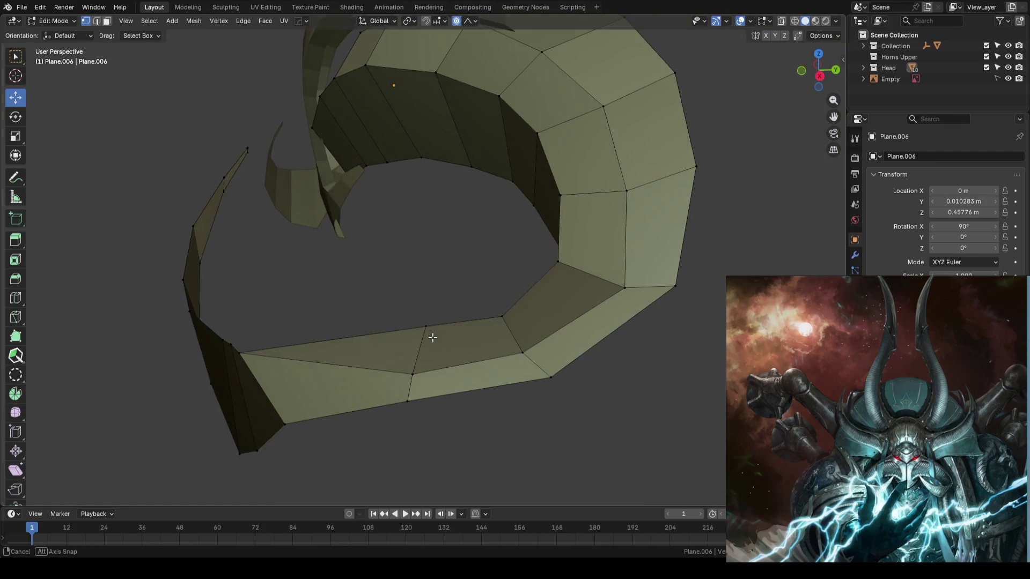
{"action": "scroll", "coordinate": [416, 317], "scroll_direction": "down", "scroll_amount": 3}
{"action": "key", "text": "2"}
{"action": "left_click", "coordinate": [401, 288]}
{"action": "key", "text": "comma"}
{"action": "left_click", "coordinate": [439, 289]}
{"action": "left_click_drag", "start_coordinate": [396, 278], "coordinate": [394, 283]}
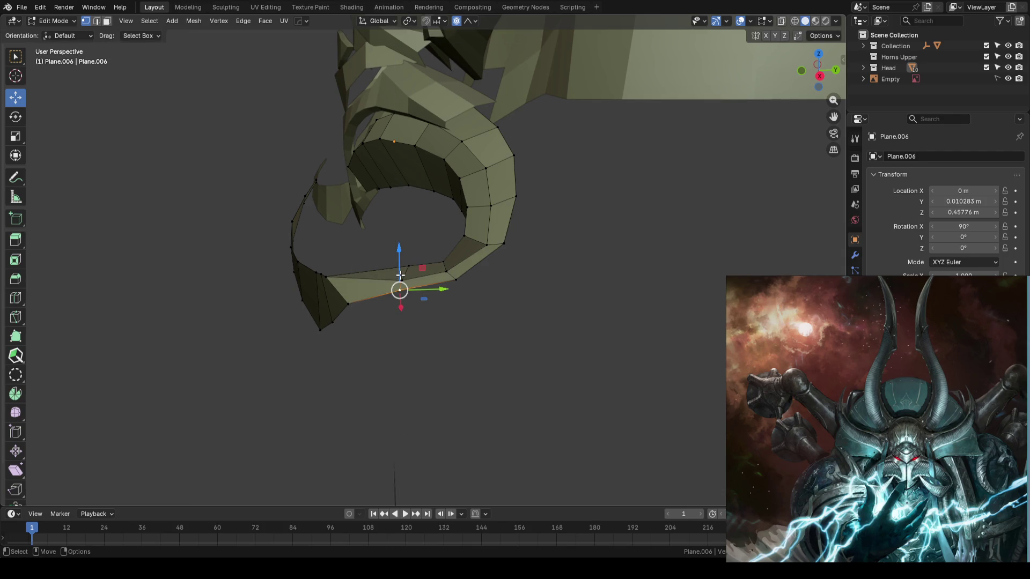
{"action": "left_click_drag", "start_coordinate": [398, 254], "coordinate": [459, 298]}
{"action": "left_click", "coordinate": [455, 281]}
Lower the horn's tip edge as well so the curl sits lower, then check it from the front
{"action": "left_click", "coordinate": [503, 245]}
{"action": "left_click_drag", "start_coordinate": [507, 206], "coordinate": [503, 266]}
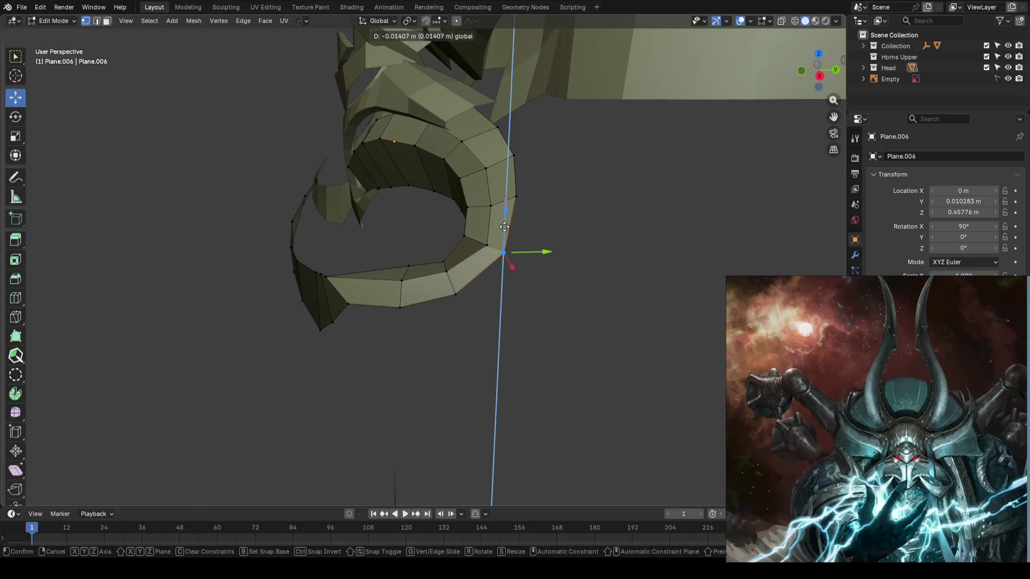
{"action": "middle_click_drag", "start_coordinate": [391, 237], "coordinate": [445, 274]}
{"action": "key", "text": "KP_1"}
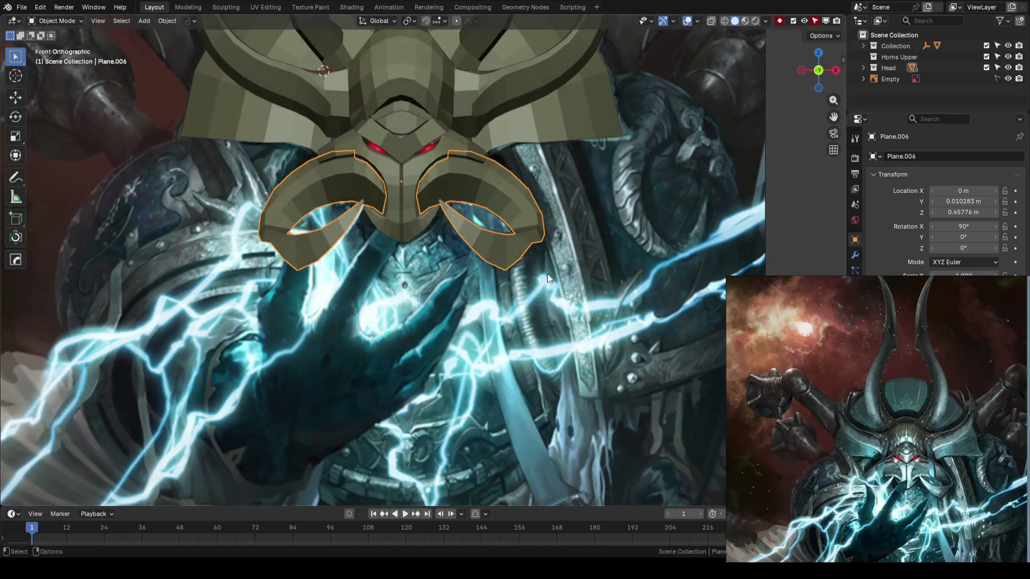
Save, select the face horn and view the reference through the mesh while editing it
{"action": "key", "text": "Tab"}
{"action": "key", "text": "ctrl+s"}
{"action": "middle_click_drag", "start_coordinate": [546, 257], "coordinate": [508, 261], "text": "shift"}
{"action": "left_click", "coordinate": [507, 261]}
{"action": "key", "text": "Tab"}
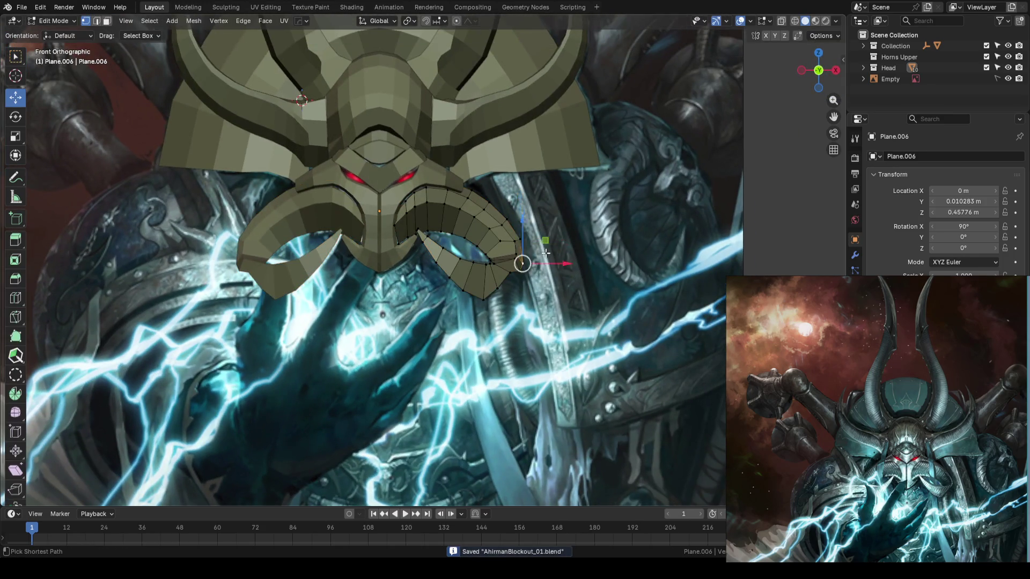
{"action": "key", "text": "Tab"}
{"action": "key", "text": "shift+z"}
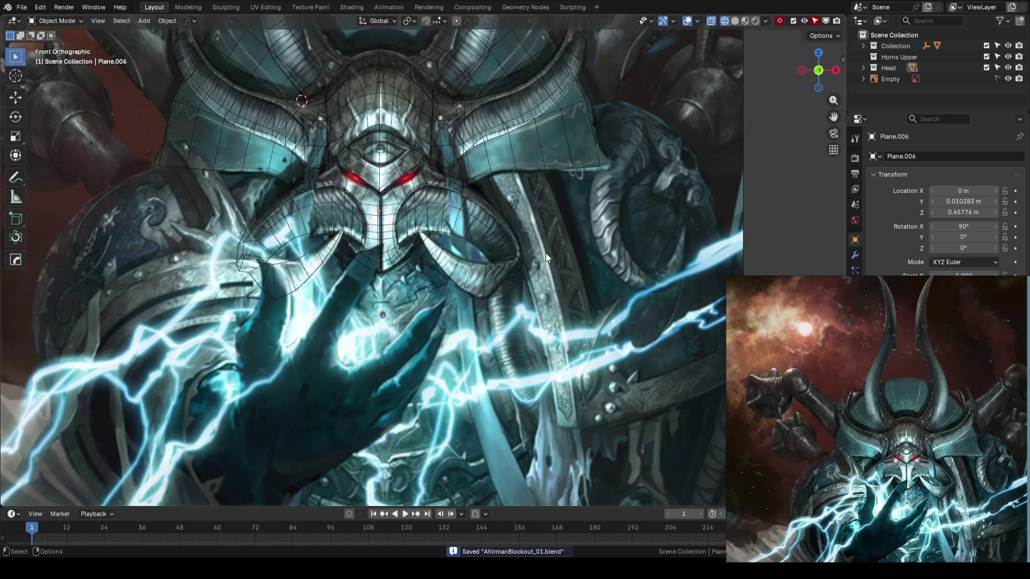
{"action": "scroll", "coordinate": [546, 253], "scroll_direction": "up", "scroll_amount": 2}
{"action": "middle_click_drag", "start_coordinate": [532, 255], "coordinate": [418, 275], "text": "shift"}
{"action": "scroll", "coordinate": [469, 287], "scroll_direction": "up", "scroll_amount": 2}
{"action": "key", "text": "shift+z"}
{"action": "key", "text": "Tab"}
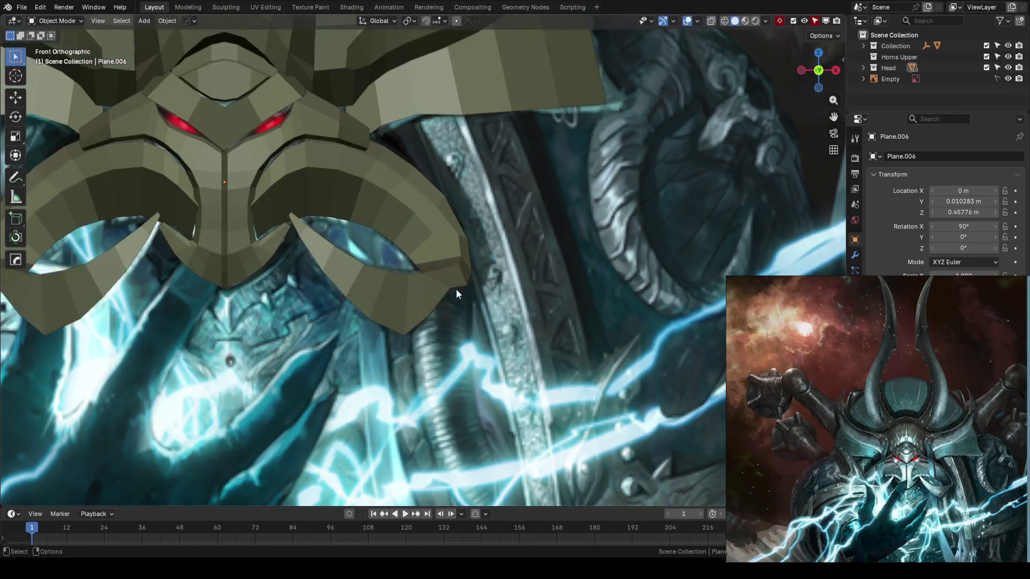
{"action": "scroll", "coordinate": [457, 288], "scroll_direction": "up", "scroll_amount": 2}
{"action": "scroll", "coordinate": [457, 289], "scroll_direction": "up", "scroll_amount": 2}
{"action": "key", "text": "shift+z"}
Move the horn's outer corner vertex upward to match the reference curl, then save and inspect in 3D
{"action": "left_click", "coordinate": [512, 313]}
{"action": "key", "text": "g"}
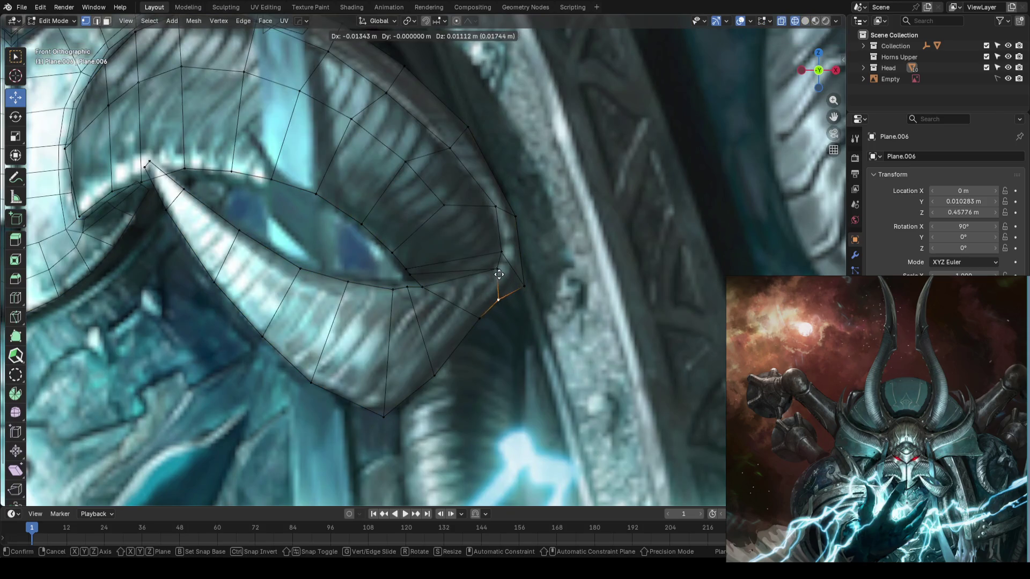
{"action": "left_click", "coordinate": [513, 287]}
{"action": "key", "text": "g"}
{"action": "left_click", "coordinate": [513, 249]}
{"action": "scroll", "coordinate": [514, 245], "scroll_direction": "down", "scroll_amount": 5}
{"action": "scroll", "coordinate": [520, 275], "scroll_direction": "down", "scroll_amount": 2}
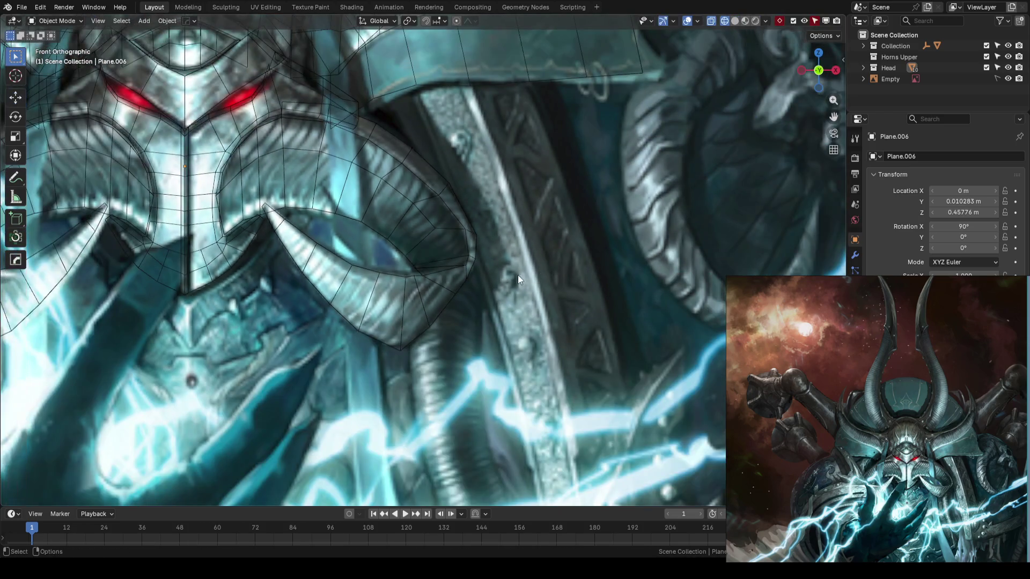
{"action": "scroll", "coordinate": [520, 274], "scroll_direction": "down", "scroll_amount": 2}
{"action": "key", "text": "Tab"}
{"action": "scroll", "coordinate": [505, 284], "scroll_direction": "down", "scroll_amount": 3}
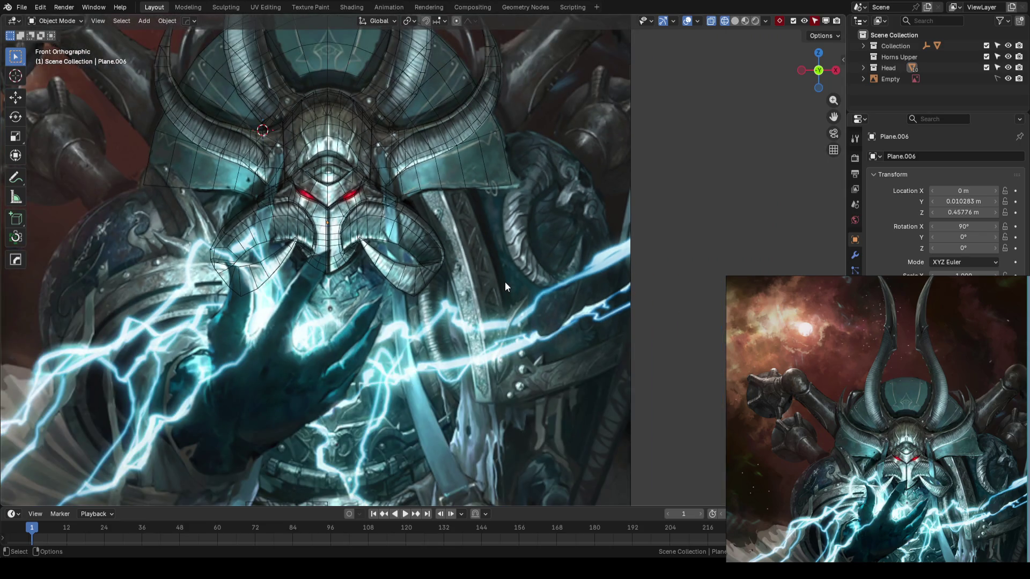
{"action": "key", "text": "alt+z"}
{"action": "key", "text": "ctrl+s"}
{"action": "scroll", "coordinate": [492, 285], "scroll_direction": "down", "scroll_amount": 1}
{"action": "middle_click_drag", "start_coordinate": [492, 285], "coordinate": [395, 344]}
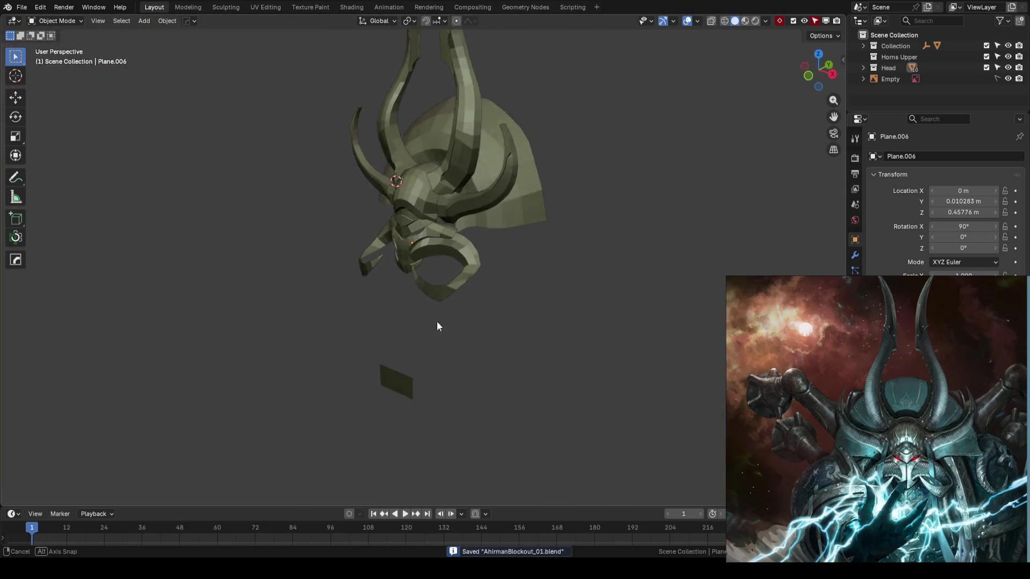
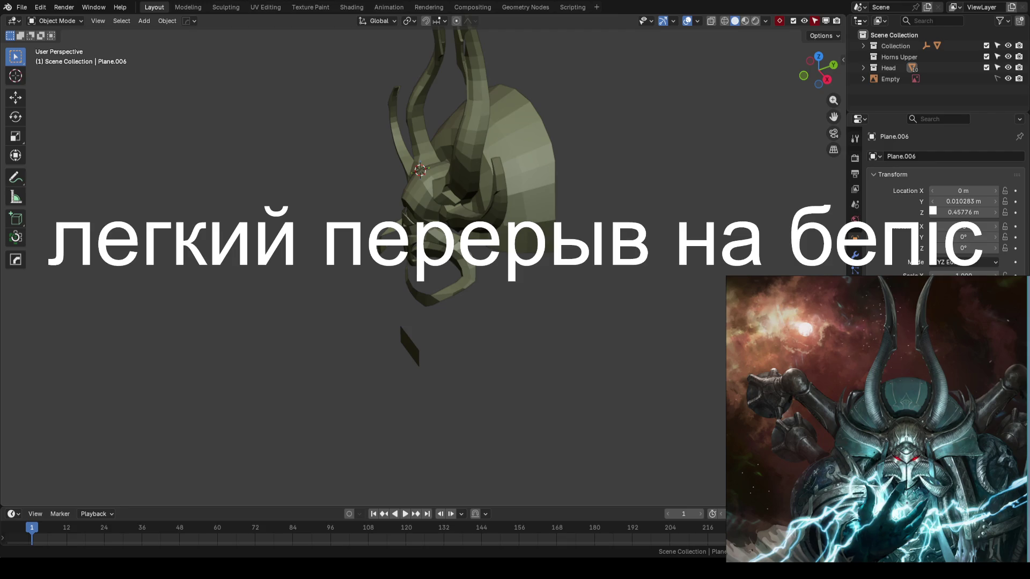
Orbit to the head's front, switch to front orthographic over the reference, save, and show the mesh edges
{"action": "middle_click_drag", "start_coordinate": [515, 186], "coordinate": [610, 296]}
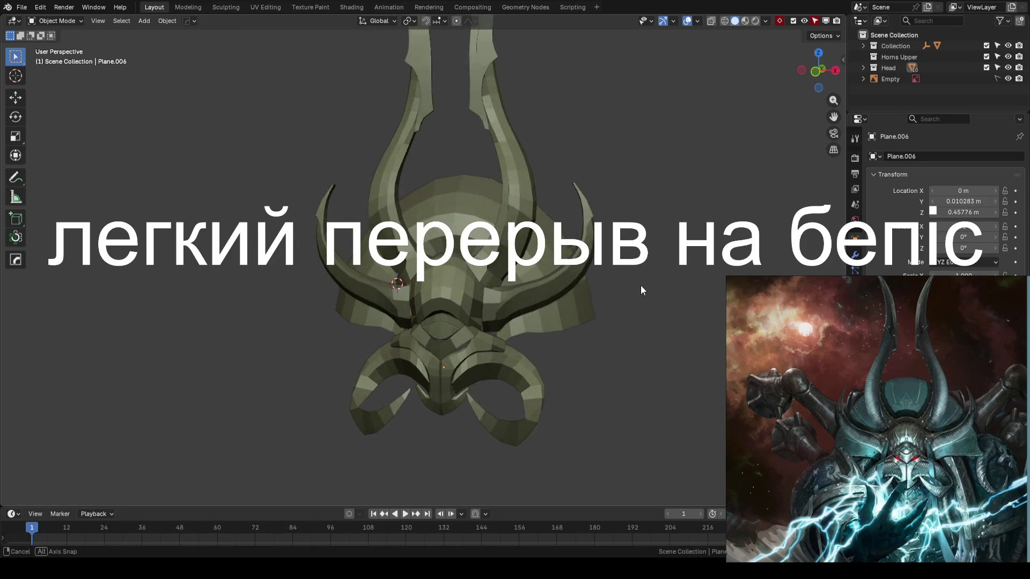
{"action": "middle_click_drag", "start_coordinate": [609, 297], "coordinate": [646, 221]}
{"action": "key", "text": "KP_1"}
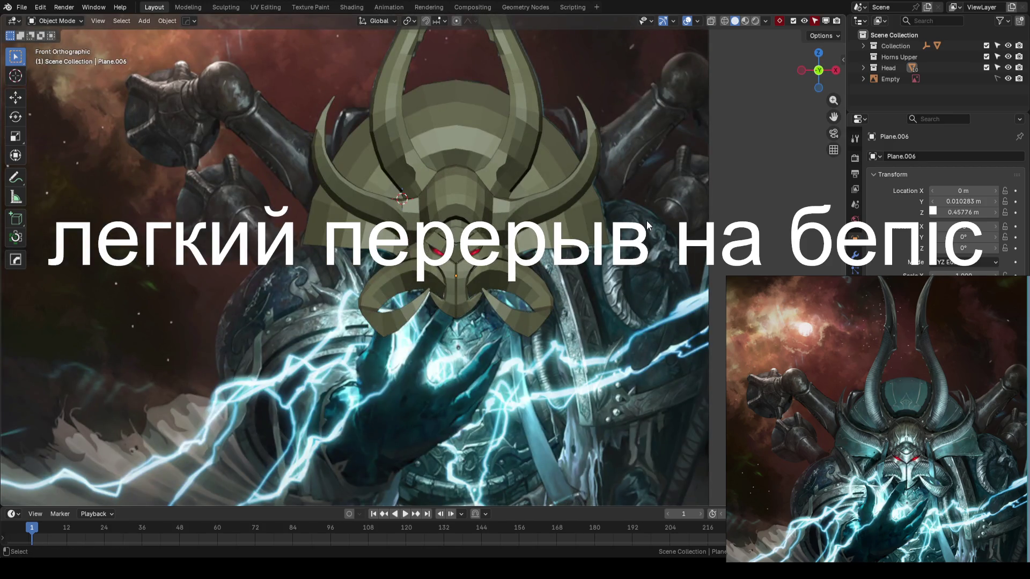
{"action": "key", "text": "ctrl+s"}
{"action": "scroll", "coordinate": [646, 220], "scroll_direction": "down", "scroll_amount": 3}
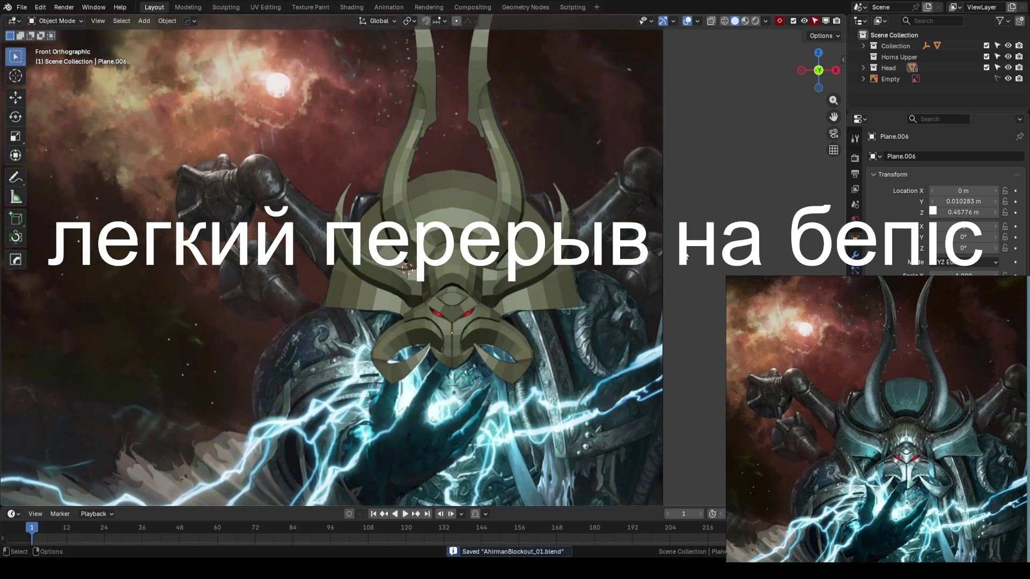
{"action": "key", "text": "shift+z"}
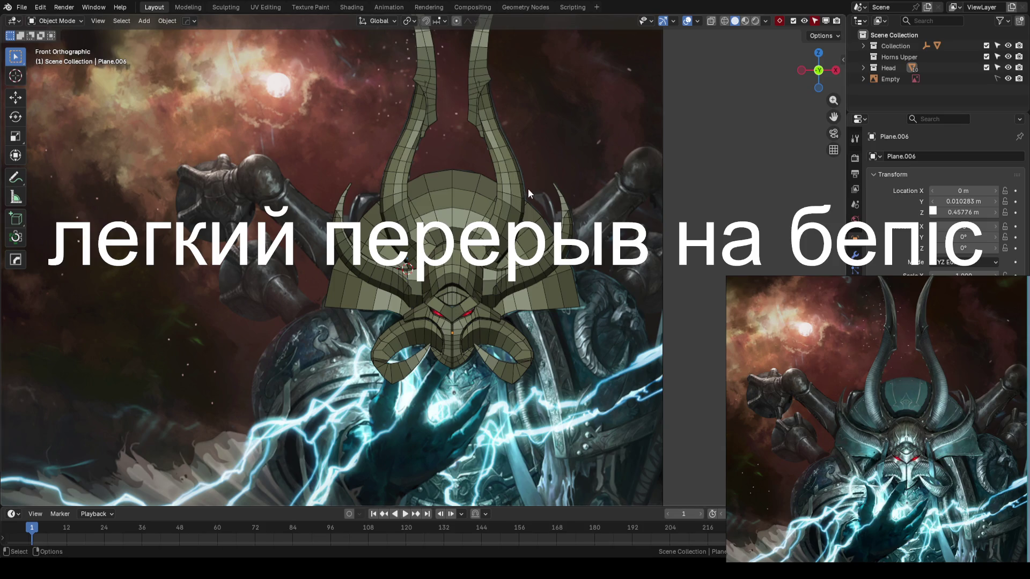
{"action": "scroll", "coordinate": [499, 292], "scroll_direction": "up", "scroll_amount": 1}
{"action": "scroll", "coordinate": [457, 284], "scroll_direction": "up", "scroll_amount": 2}
{"action": "scroll", "coordinate": [441, 238], "scroll_direction": "up", "scroll_amount": 2}
{"action": "scroll", "coordinate": [447, 269], "scroll_direction": "down", "scroll_amount": 1}
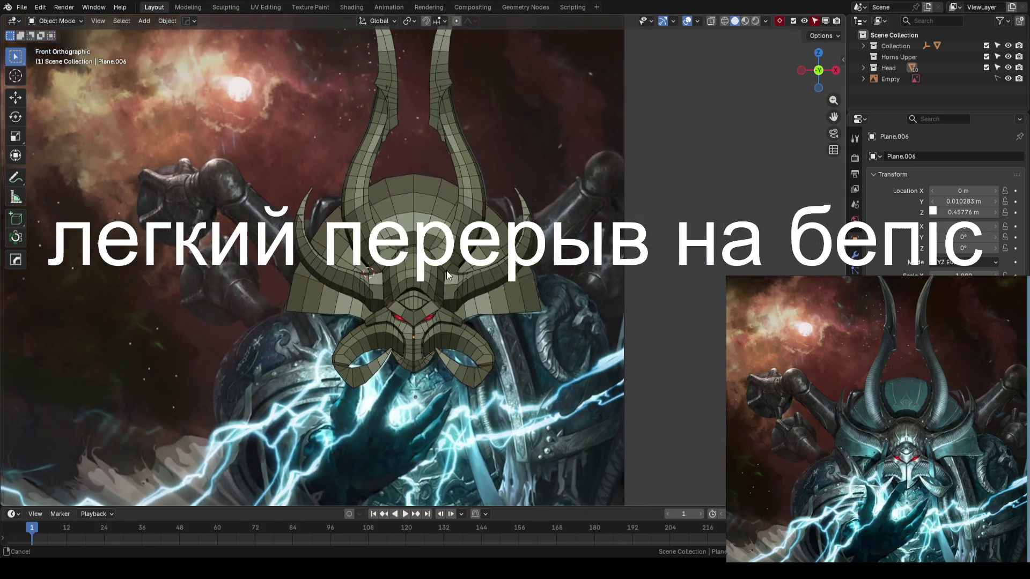
{"action": "scroll", "coordinate": [446, 274], "scroll_direction": "down", "scroll_amount": 1}
{"action": "scroll", "coordinate": [443, 279], "scroll_direction": "down", "scroll_amount": 1}
Zoom in on the mask against the reference and save AhrimanBlockout_01.blend again
{"action": "key", "text": "ctrl+s"}
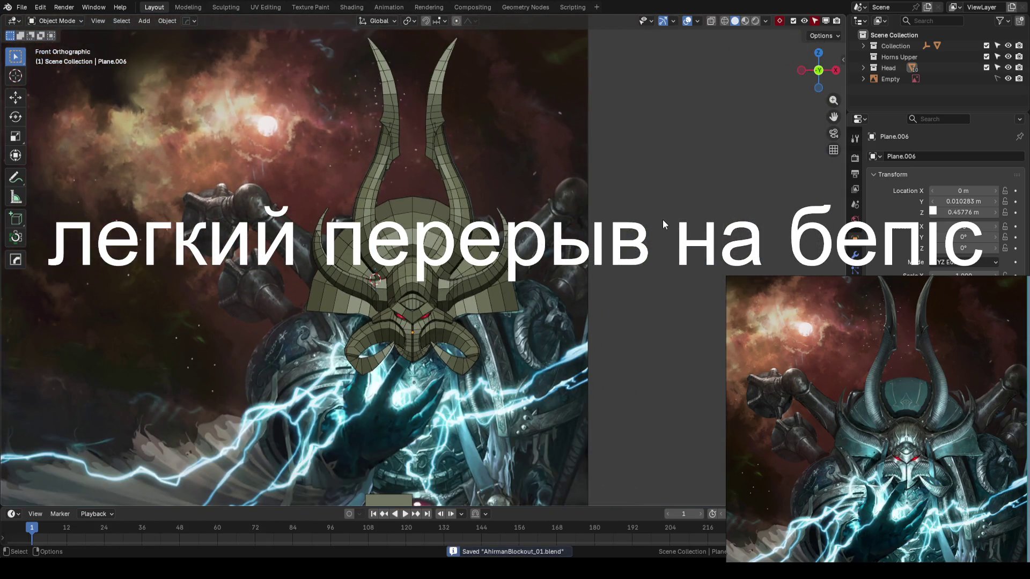
{"action": "mouse_move", "coordinate": [663, 220]}
{"action": "middle_mouse_down", "text": "ctrl"}
{"action": "mouse_move", "coordinate": [607, 199]}
{"action": "mouse_move", "coordinate": [592, 205]}
{"action": "mouse_move", "coordinate": [611, 203]}
{"action": "middle_mouse_up", "text": "ctrl"}
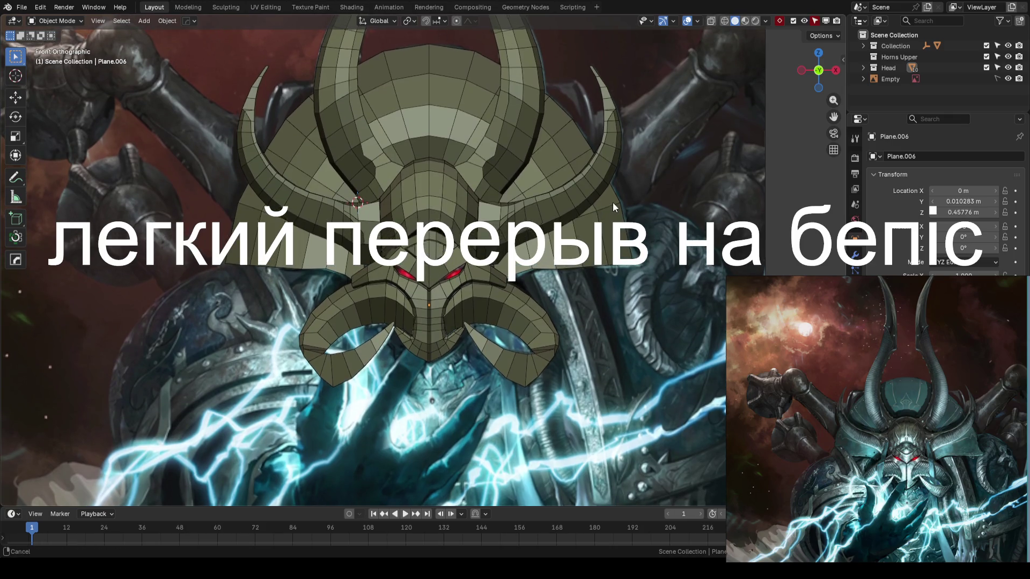
{"action": "scroll", "coordinate": [623, 187], "scroll_direction": "up", "scroll_amount": 1}
{"action": "key", "text": "ctrl+s"}
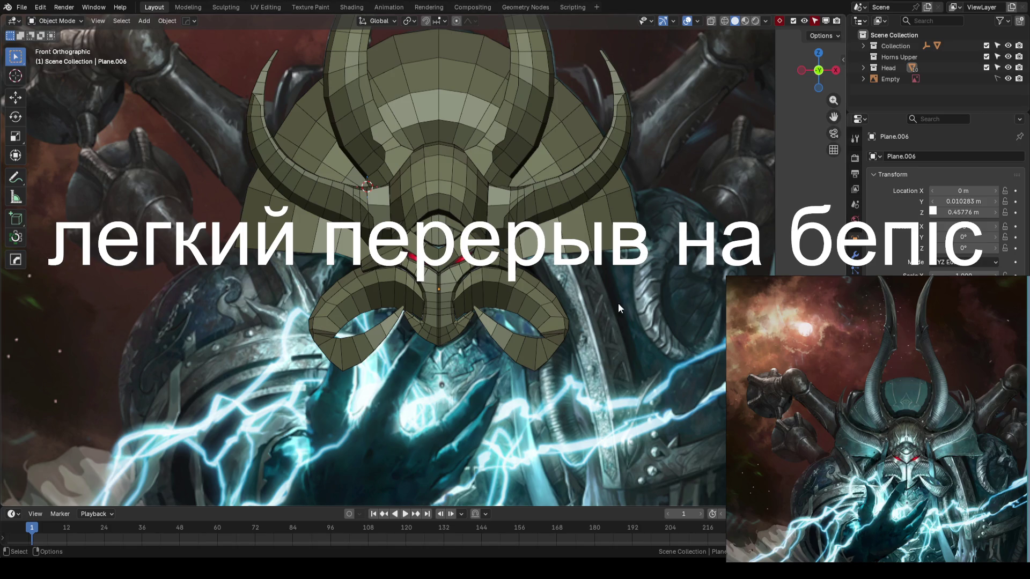
{"action": "key", "text": "ctrl+s"}
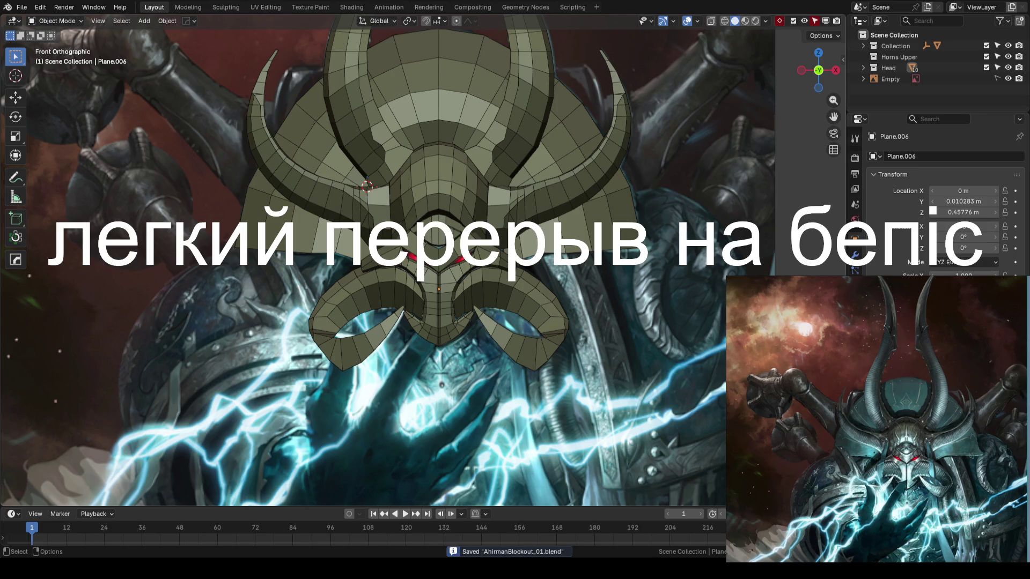